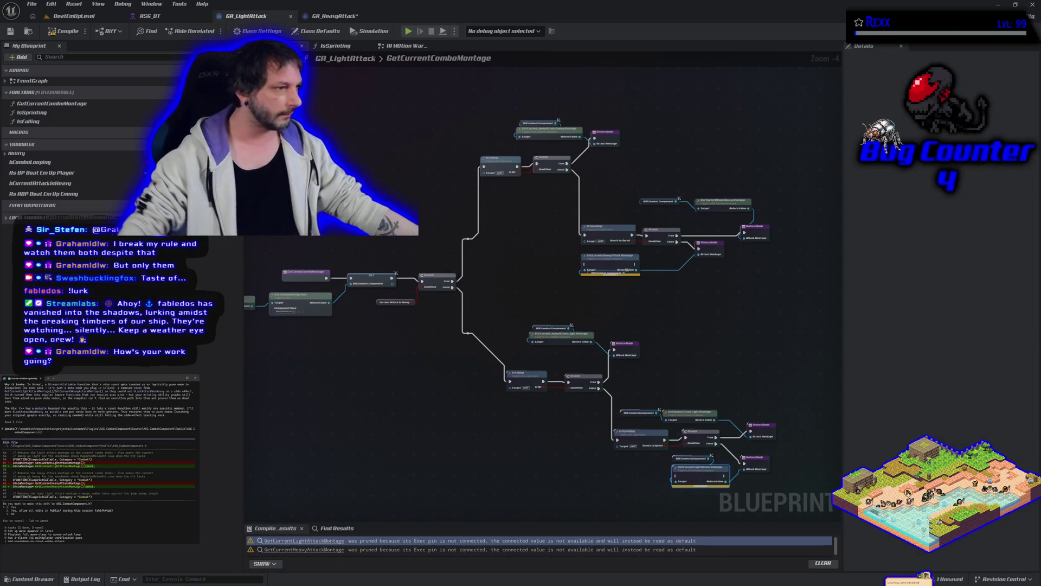
Step: Accept both of the agent's code edits, then close Unreal without saving GA_HeavyAttack
{"action": "scroll", "coordinate": [82, 433], "scroll_direction": "up", "scroll_amount": 5}
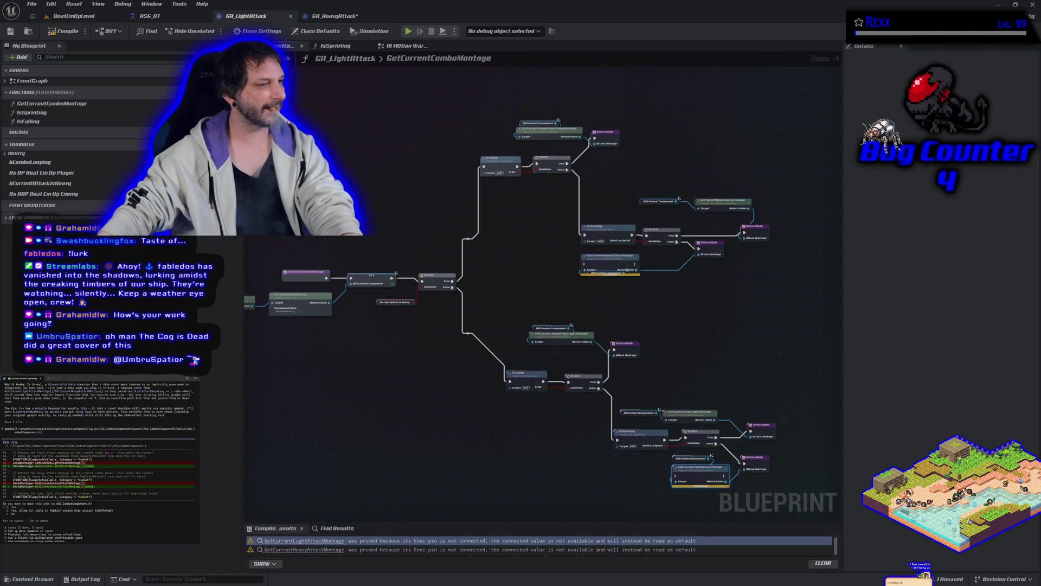
{"action": "key", "text": "Return"}
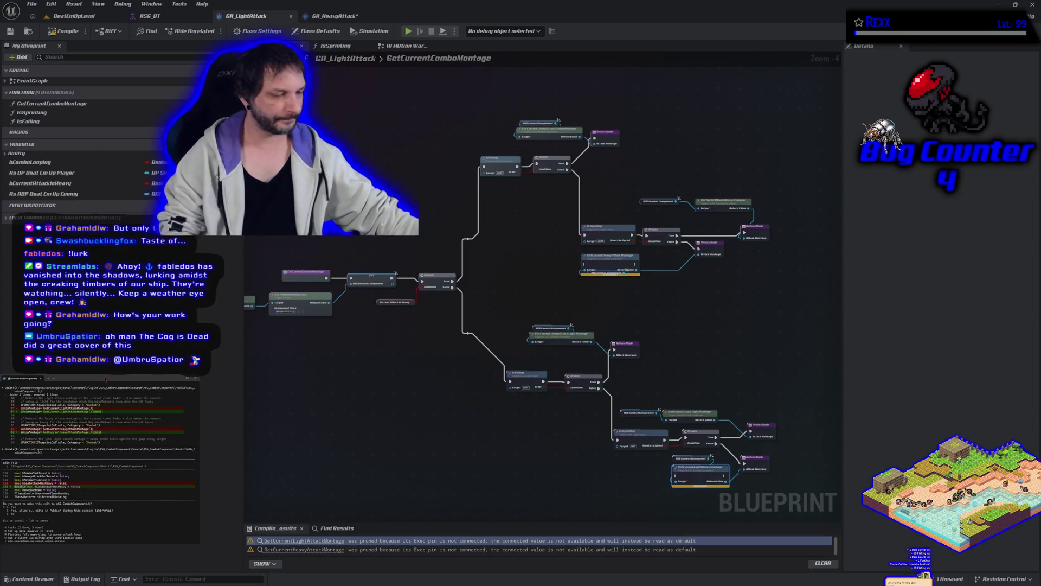
{"action": "key", "text": "Return"}
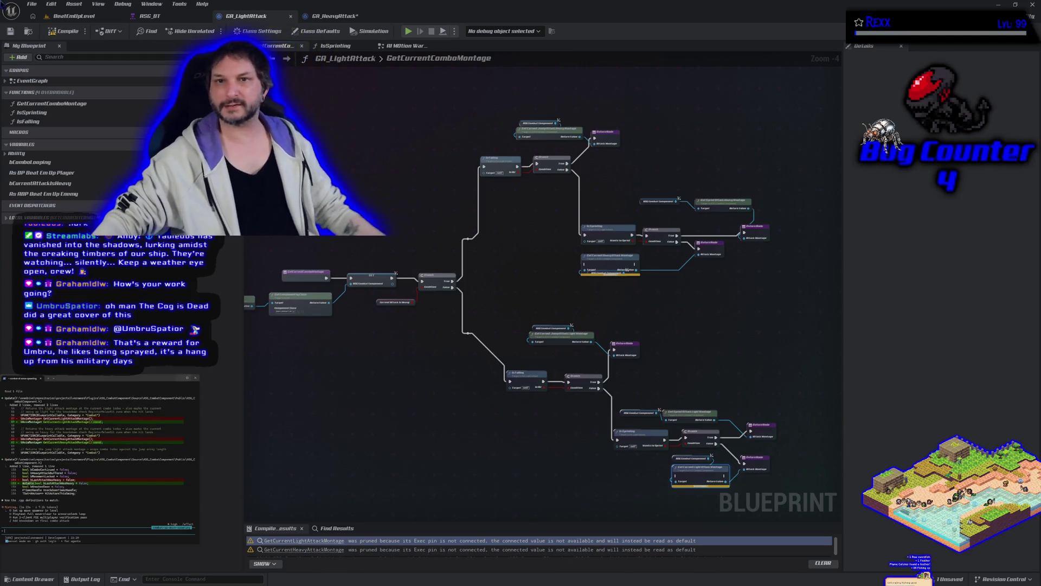
{"action": "left_click", "coordinate": [1032, 4]}
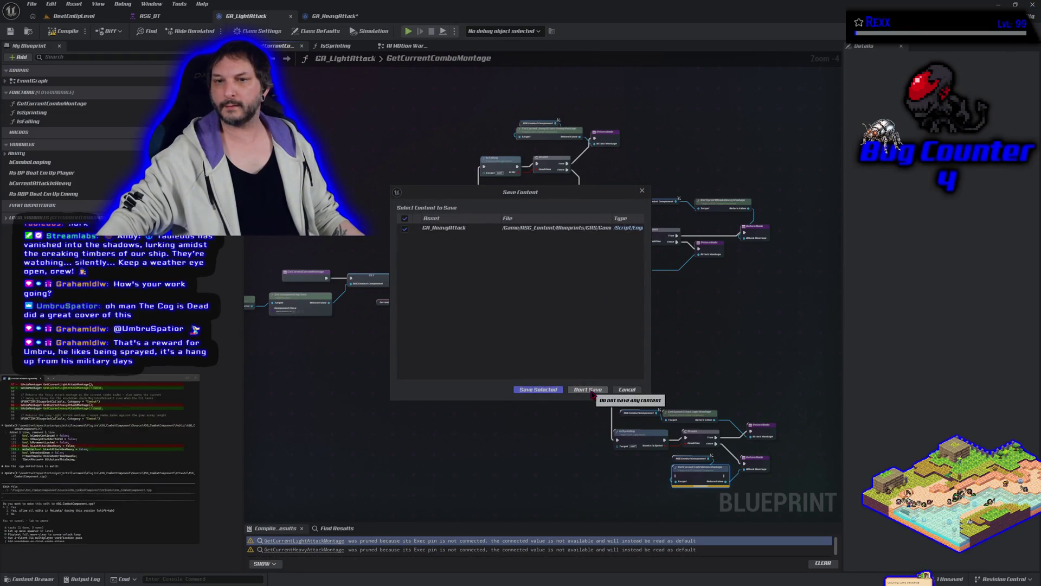
{"action": "left_click", "coordinate": [591, 390]}
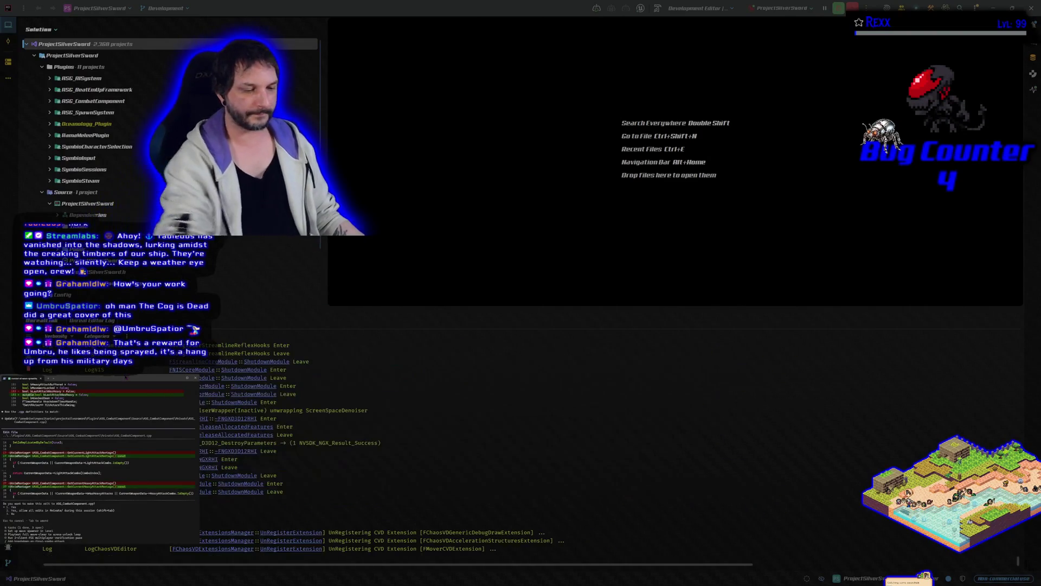
Step: Approve the agent's edit and command, reply 'Confirmed clean, let's do step 2', and build
{"action": "key", "text": "Return"}
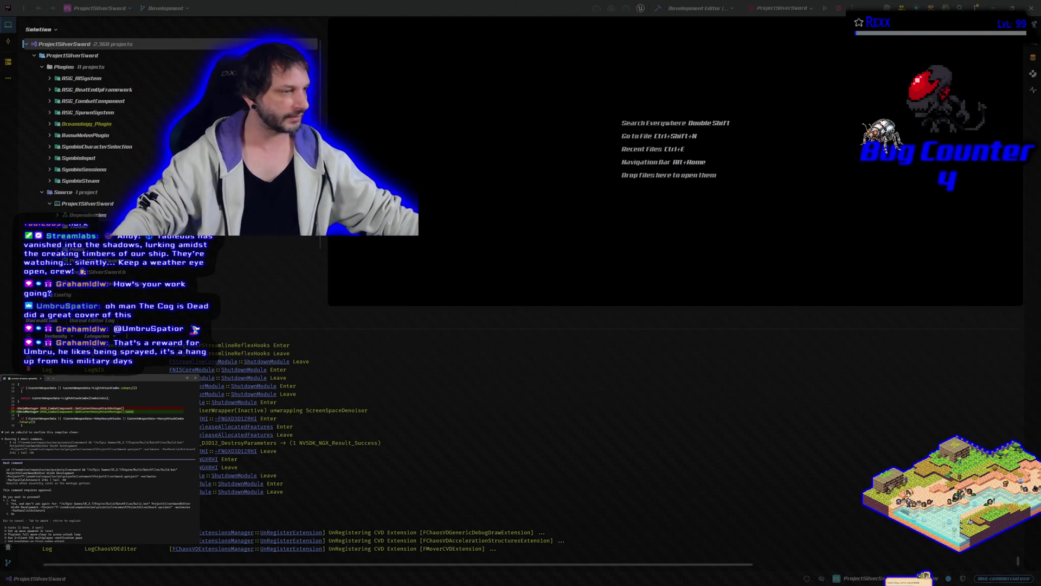
{"action": "key", "text": "Return"}
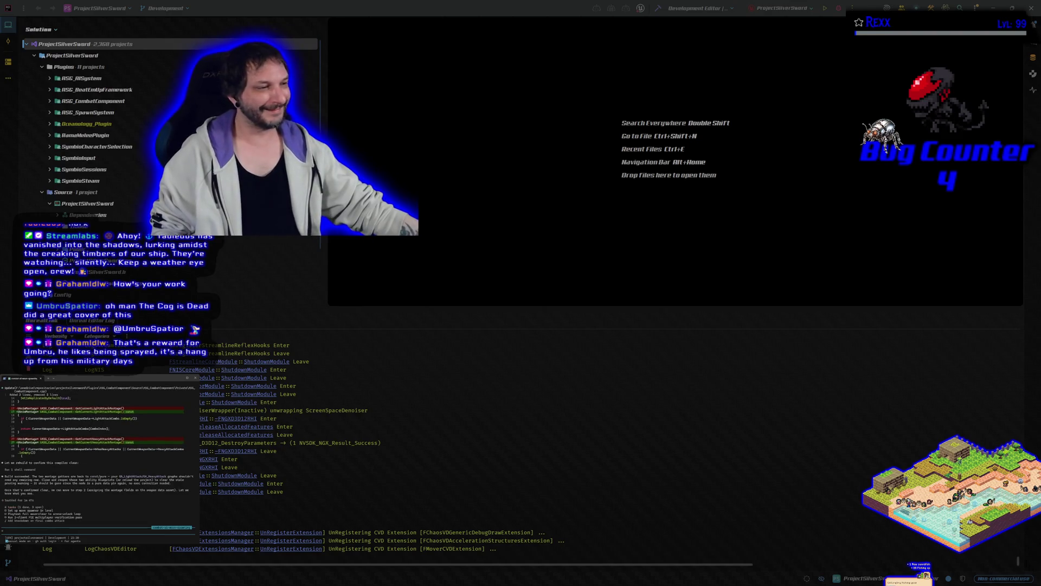
{"action": "type", "text": "Confirmed clean, let's do step 2"}
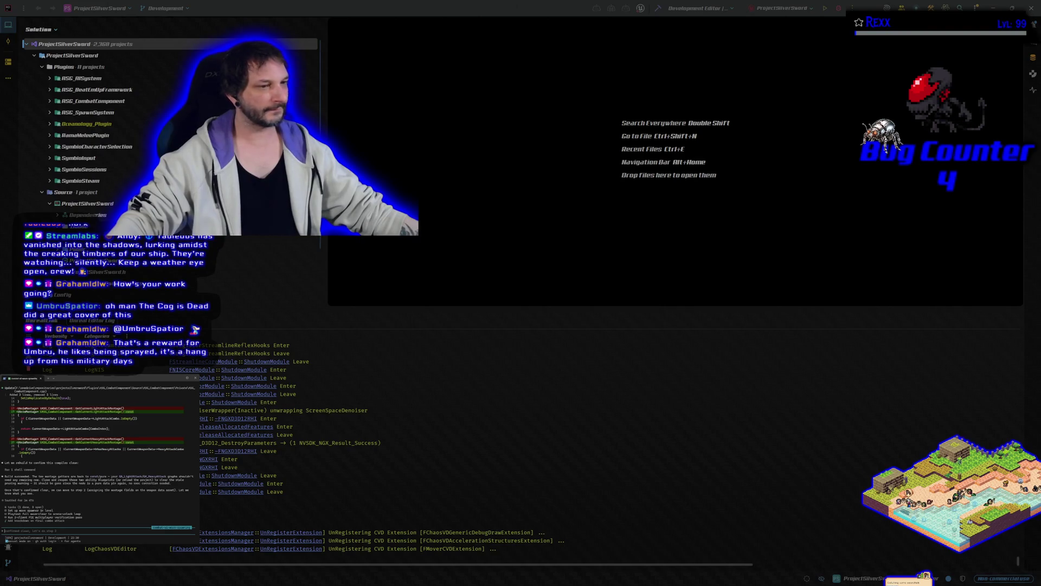
{"action": "left_click", "coordinate": [657, 8]}
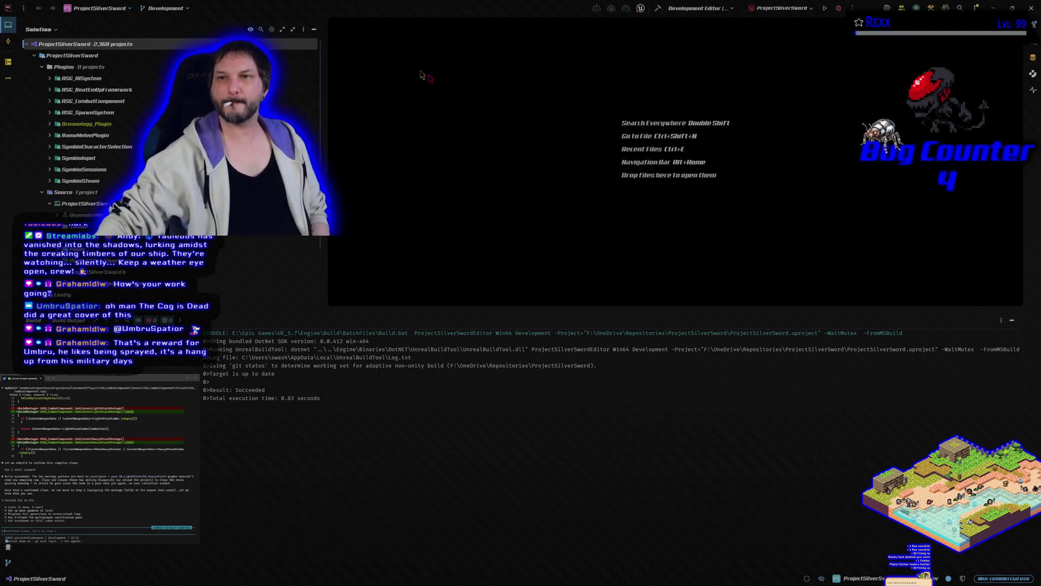
Step: Rebuild the project, launch the editor under Debug, and send the agent the step 3 message
{"action": "left_click", "coordinate": [660, 9]}
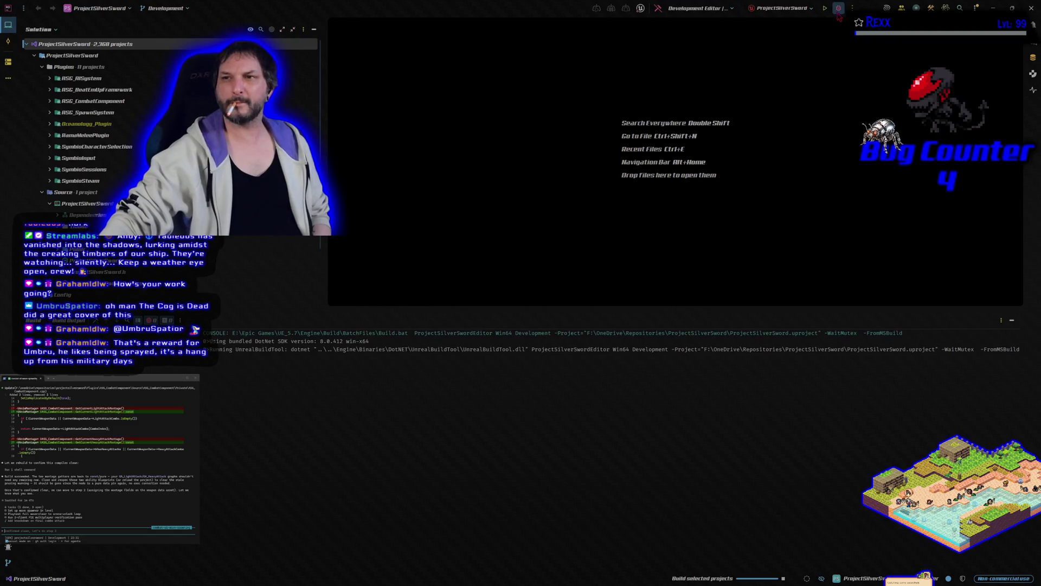
{"action": "left_click", "coordinate": [838, 11]}
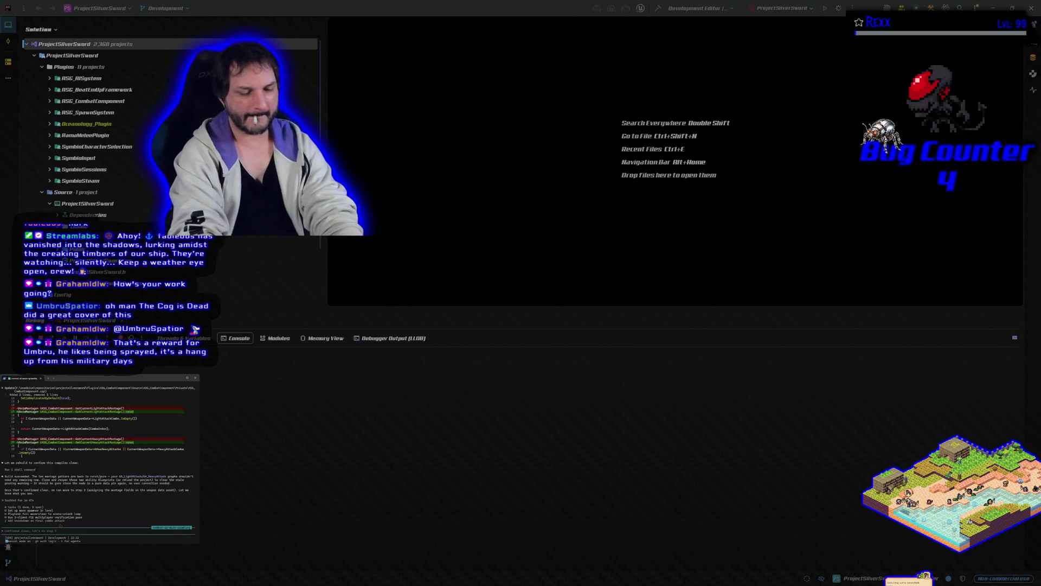
{"action": "key", "text": "Return"}
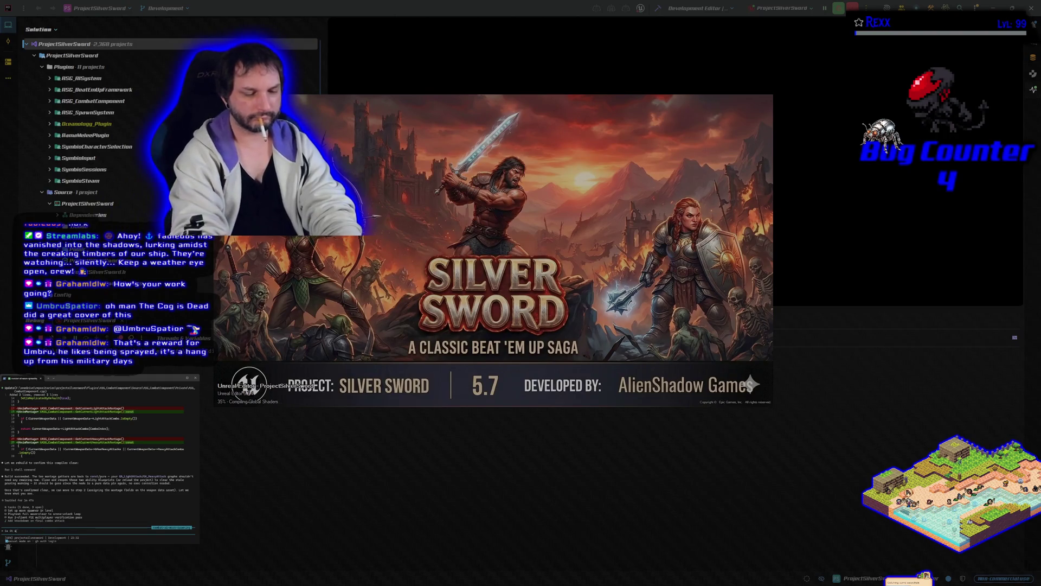
Step: Ask the agent whether only the final heavy attack should trigger knockdown
{"action": "type", "text": "dd to have"}
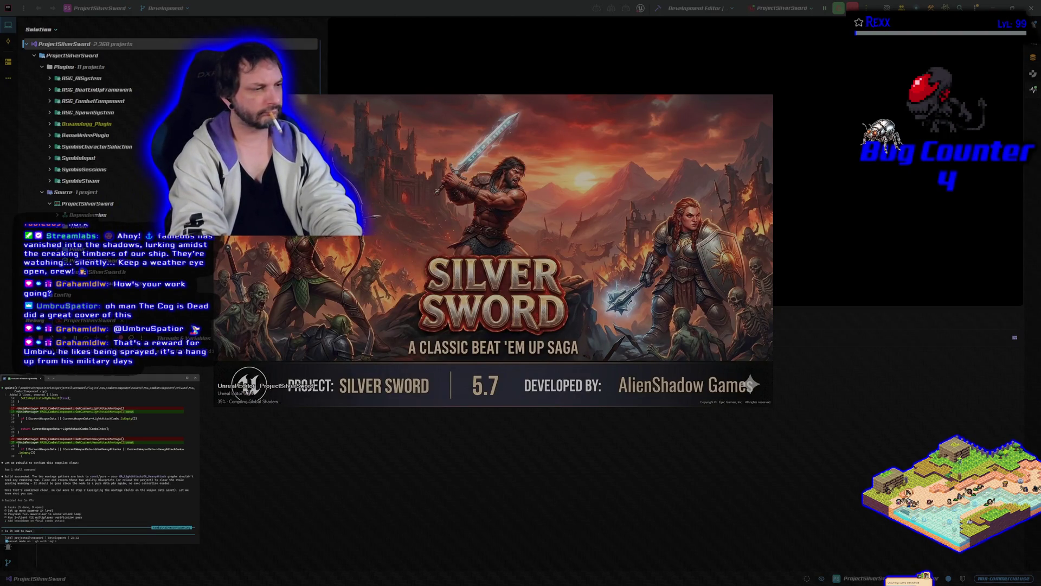
{"action": "type", "text": " only the"}
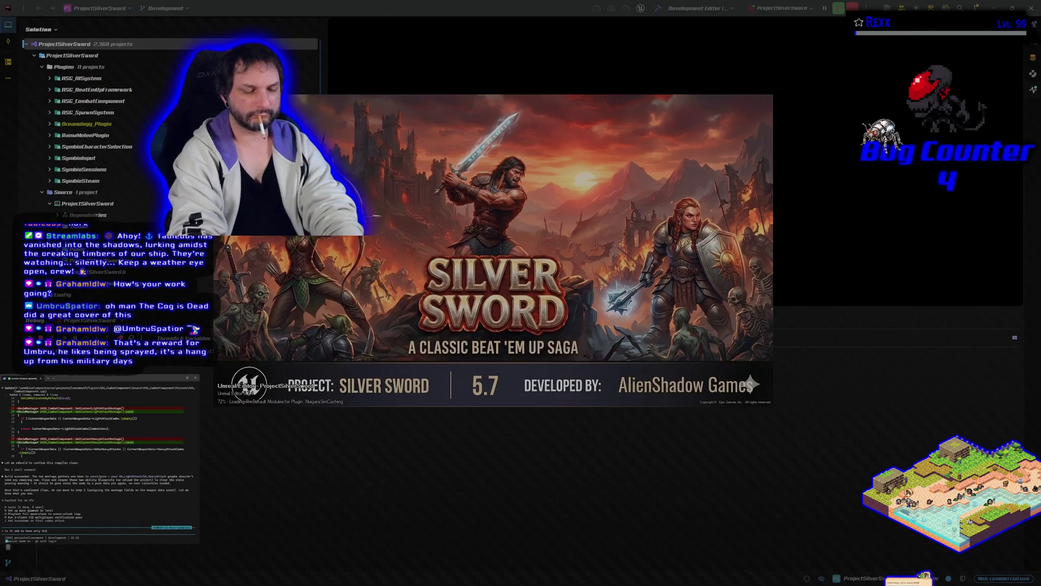
{"action": "type", "text": " lasatt"}
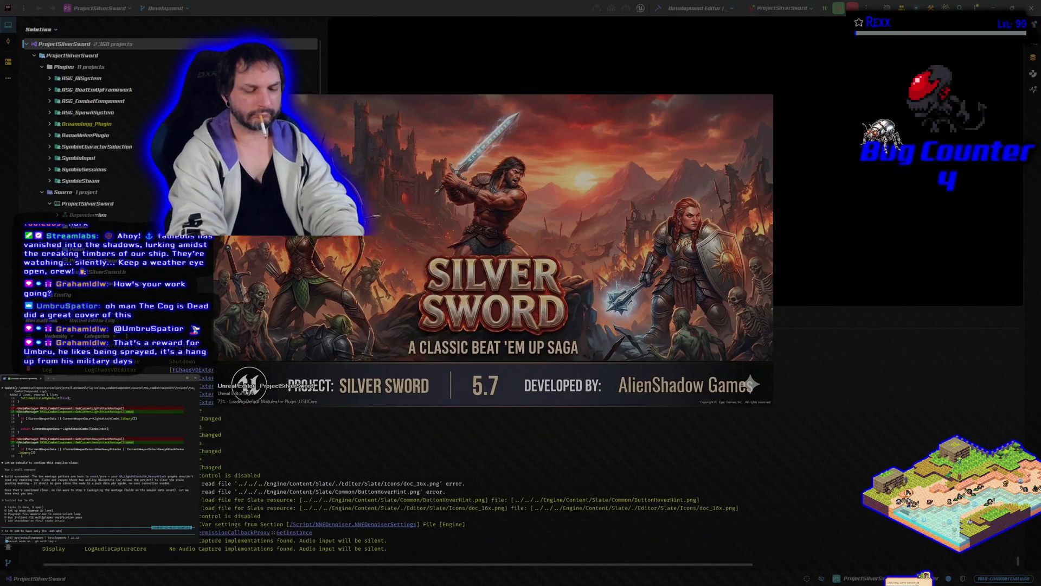
{"action": "type", "text": "ack being heavy"}
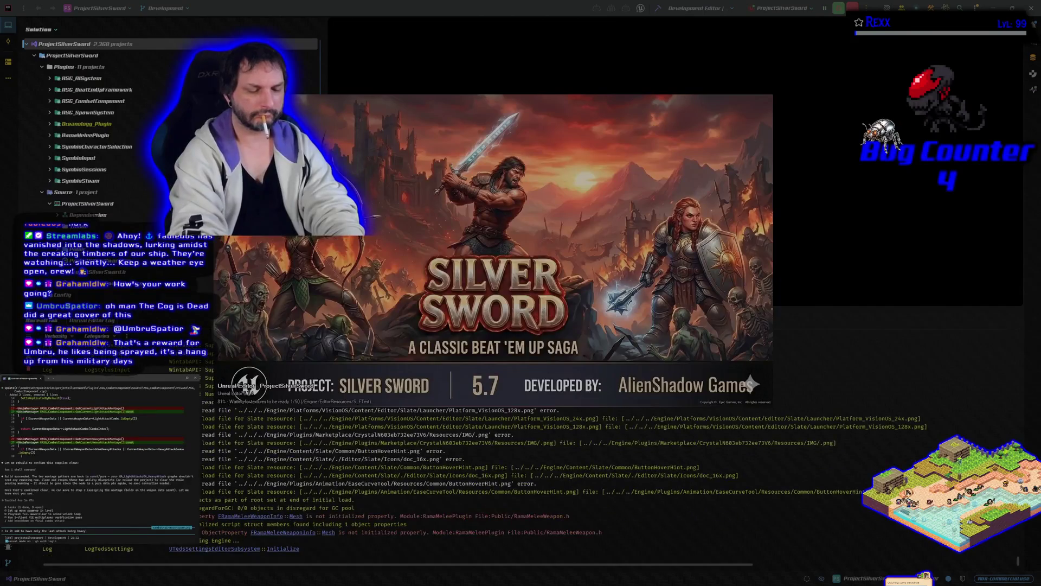
{"action": "type", "text": " as the beockdown?"}
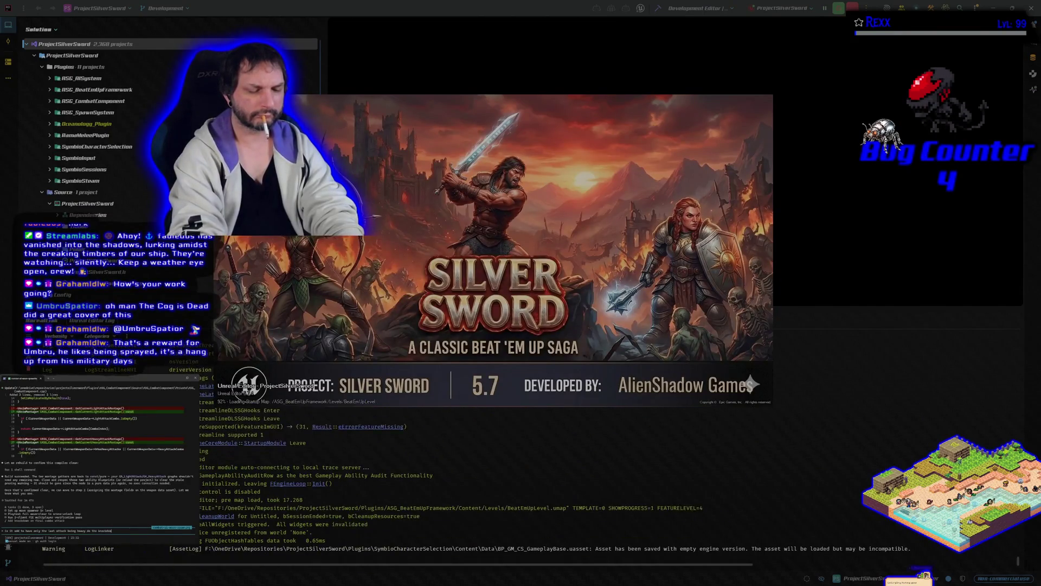
{"action": "type", "text": " what if "}
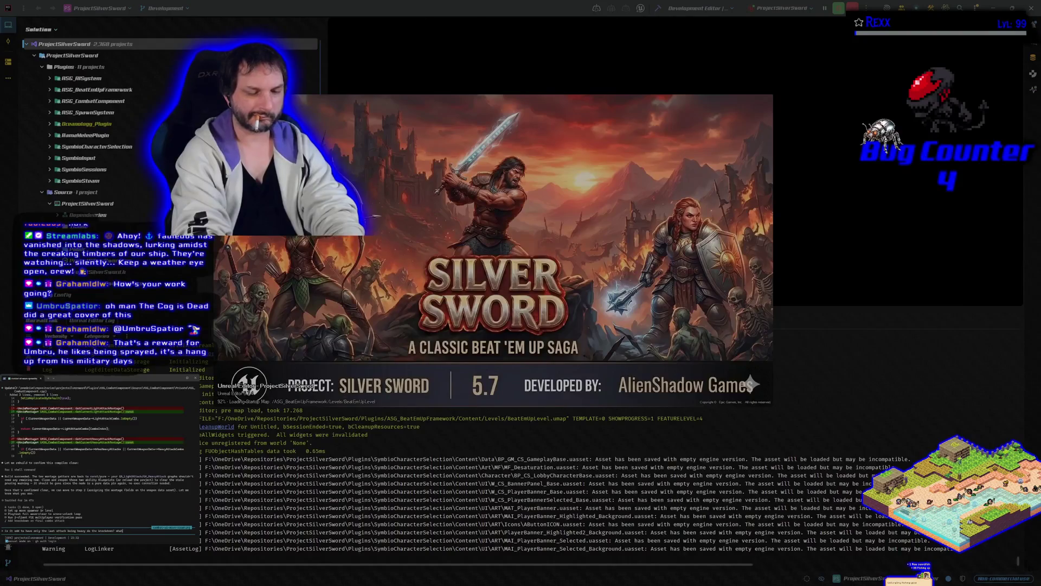
{"action": "type", "text": "they do all light and just end on hea"}
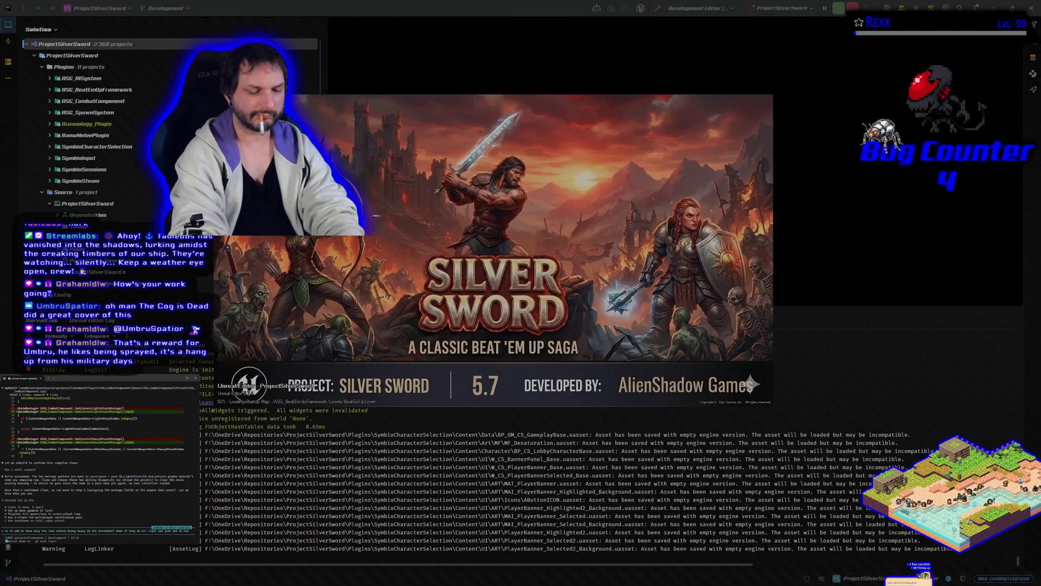
{"action": "type", "text": "vy"}
{"action": "key", "text": "Return"}
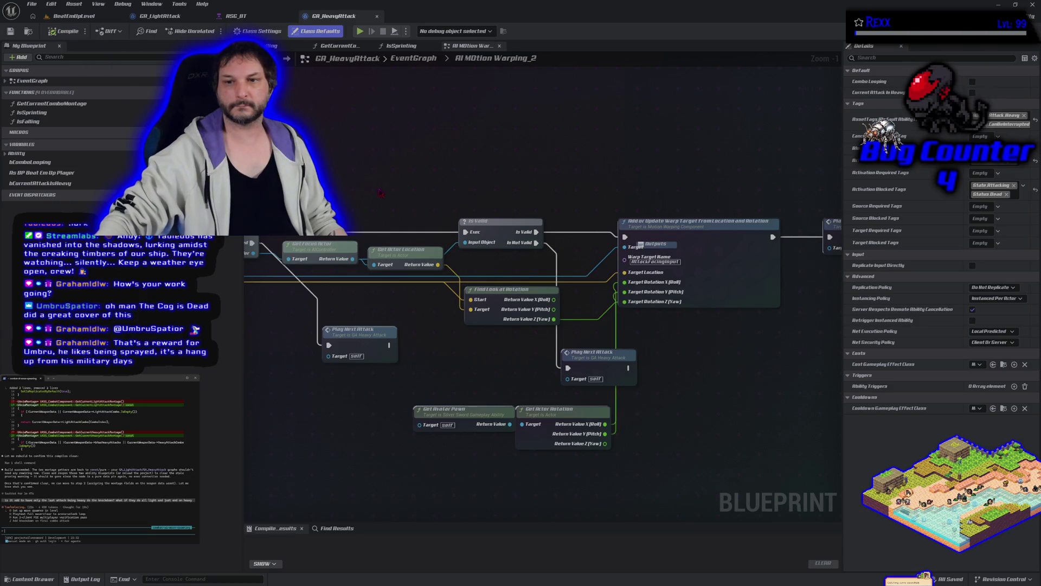
Step: Review GA_HeavyAttack's GetCurrentComboMontage function graph and clear the class defaults details
{"action": "scroll", "coordinate": [519, 233], "scroll_direction": "down", "scroll_amount": 4}
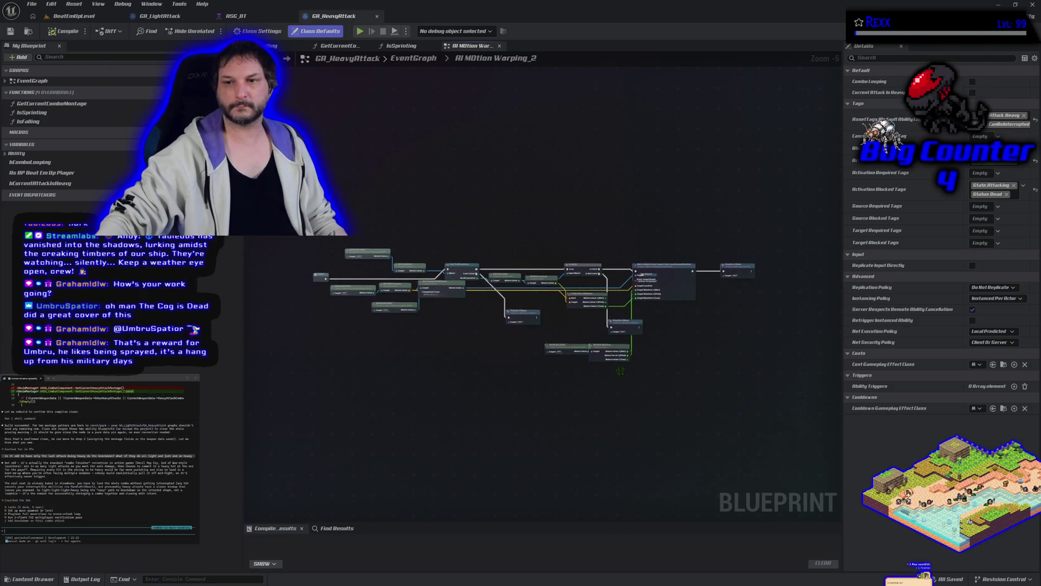
{"action": "scroll", "coordinate": [627, 387], "scroll_direction": "up", "scroll_amount": 4}
{"action": "scroll", "coordinate": [627, 387], "scroll_direction": "down", "scroll_amount": 4}
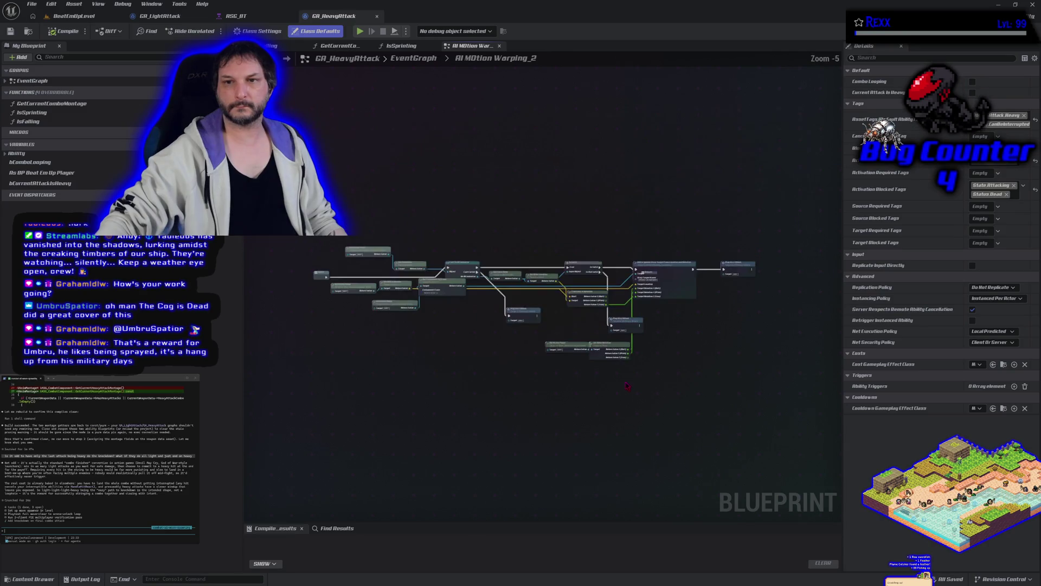
{"action": "left_click", "coordinate": [323, 47]}
{"action": "scroll", "coordinate": [602, 425], "scroll_direction": "up", "scroll_amount": 4}
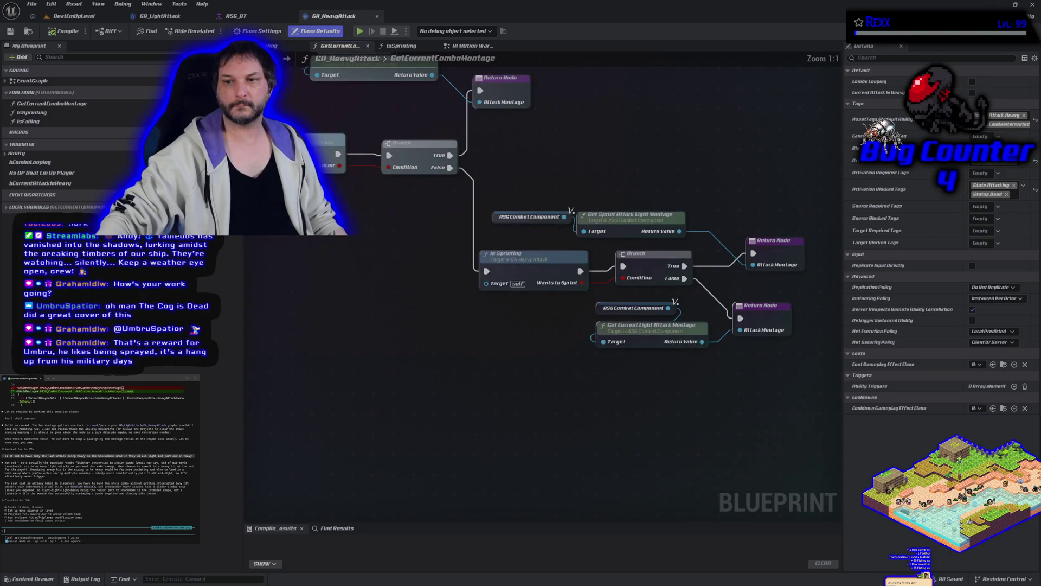
{"action": "scroll", "coordinate": [376, 369], "scroll_direction": "down", "scroll_amount": 3}
{"action": "left_click", "coordinate": [375, 369]}
{"action": "scroll", "coordinate": [376, 369], "scroll_direction": "down", "scroll_amount": 2}
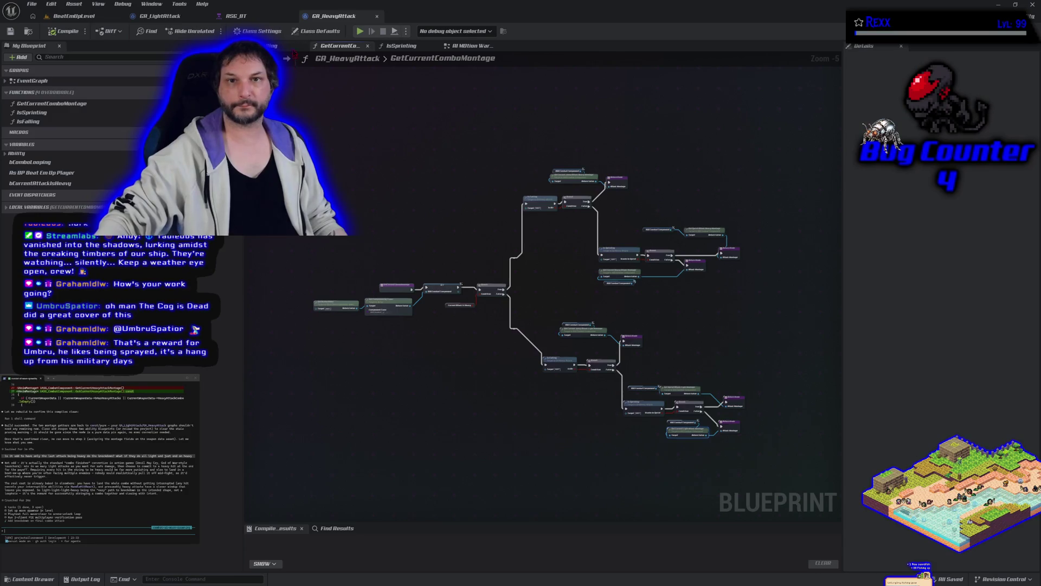
Step: Reorder the ASG_BT tab, then bring up GA_LightAttack's main EventGraph zoomed out
{"action": "left_click_drag", "start_coordinate": [231, 15], "coordinate": [151, 21]}
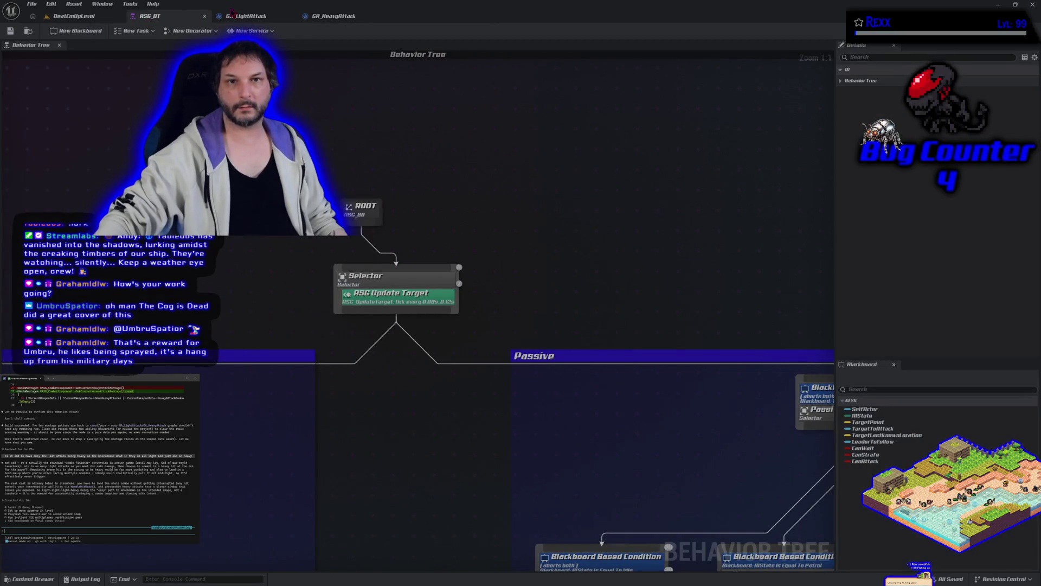
{"action": "left_click", "coordinate": [244, 16]}
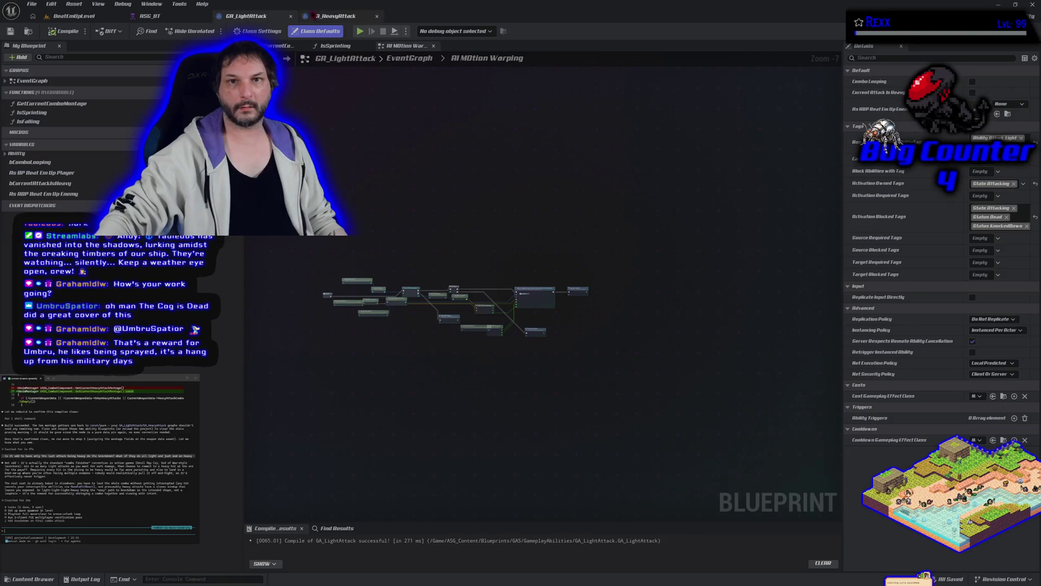
{"action": "left_click", "coordinate": [328, 16]}
{"action": "left_click", "coordinate": [73, 22]}
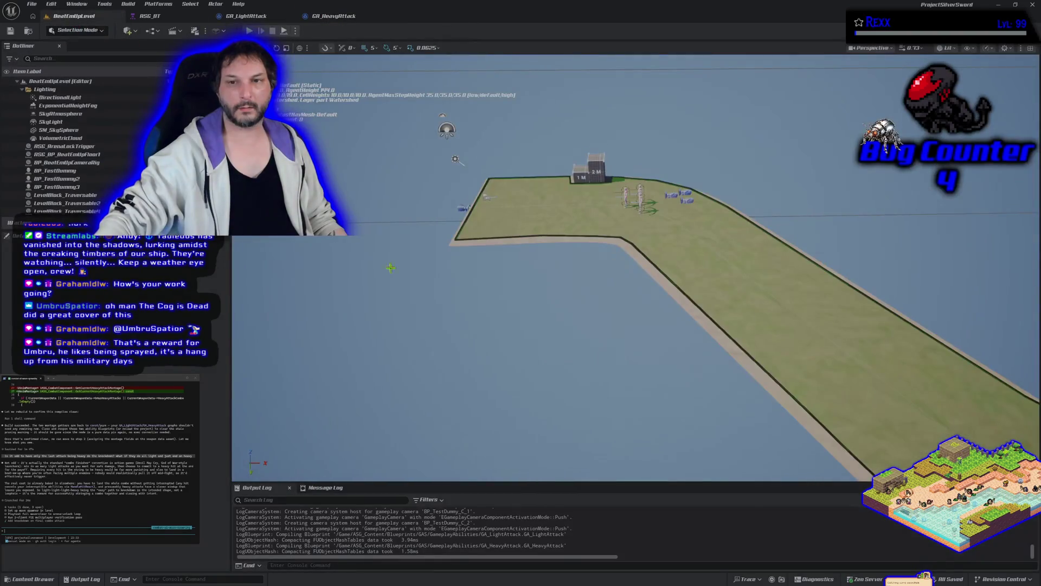
{"action": "left_click", "coordinate": [244, 16]}
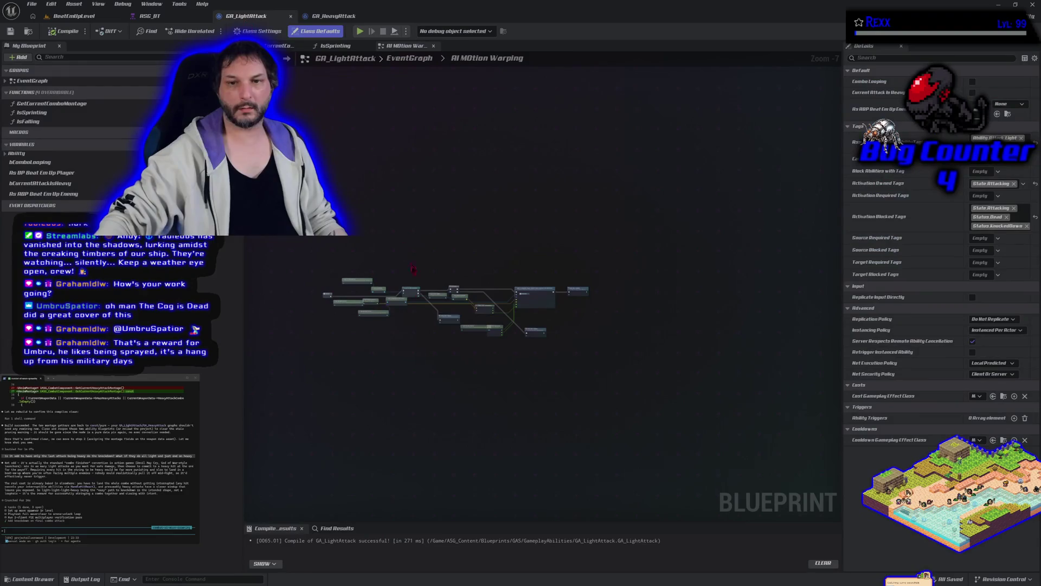
{"action": "left_click", "coordinate": [410, 60]}
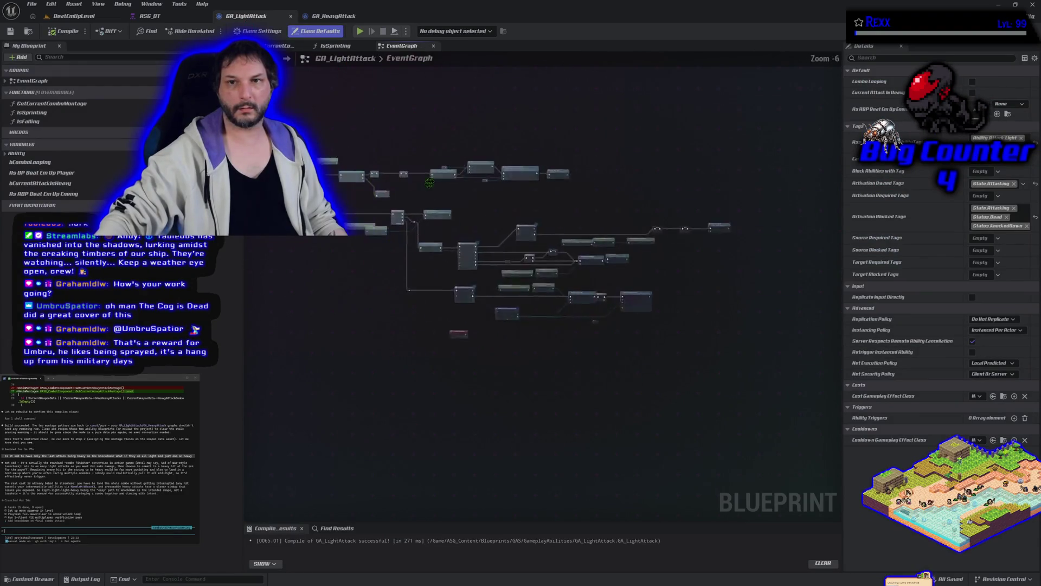
{"action": "scroll", "coordinate": [334, 419], "scroll_direction": "down", "scroll_amount": 2}
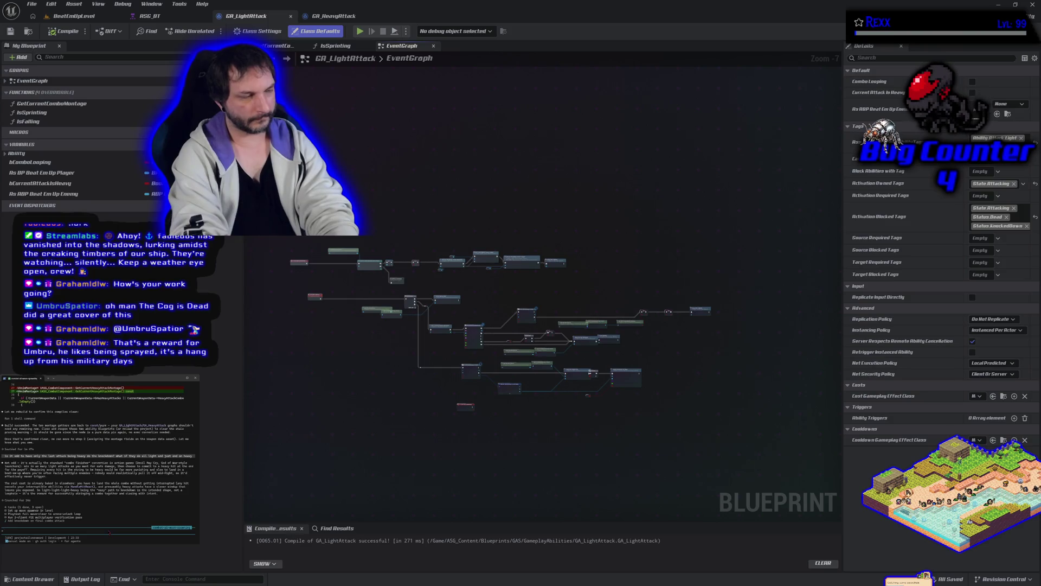
{"action": "type", "text": "does this defeat the p"}
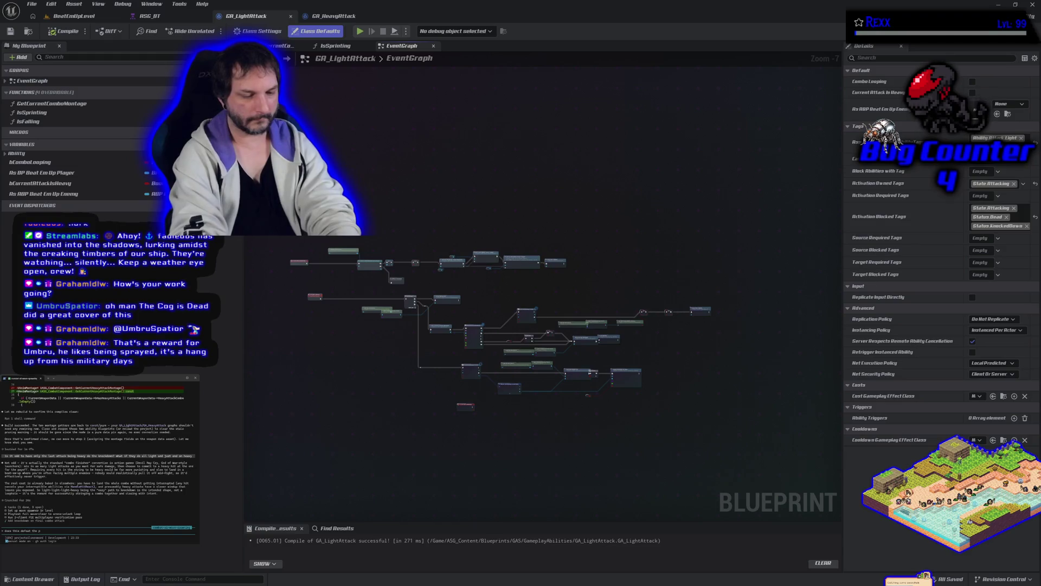
{"action": "type", "text": "heav"}
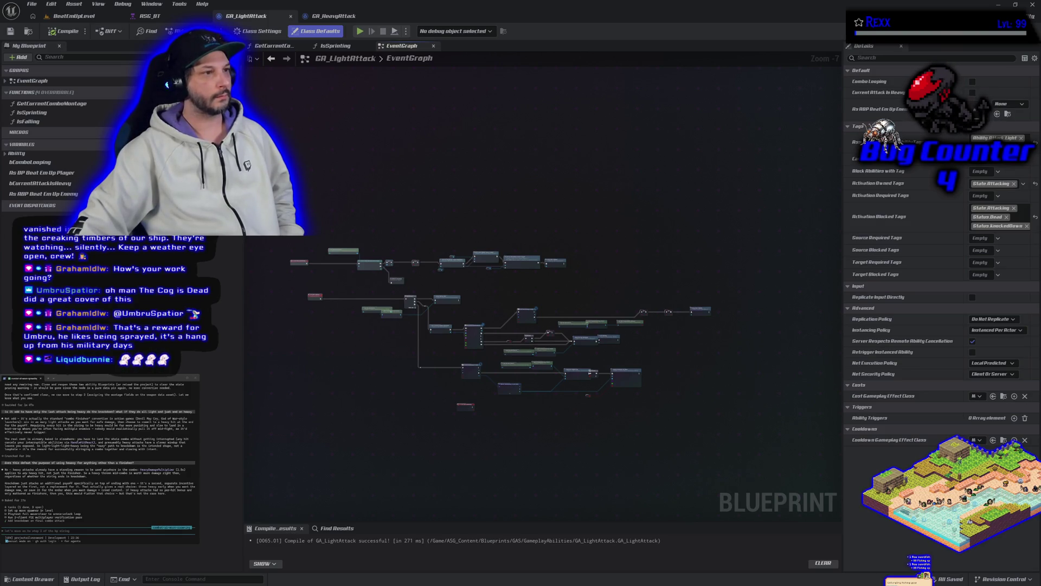
{"action": "mouse_move", "coordinate": [1040, 224]}
{"action": "left_mouse_down"}
{"action": "mouse_move", "coordinate": [972, 224]}
{"action": "mouse_move", "coordinate": [575, 102]}
{"action": "left_mouse_up"}
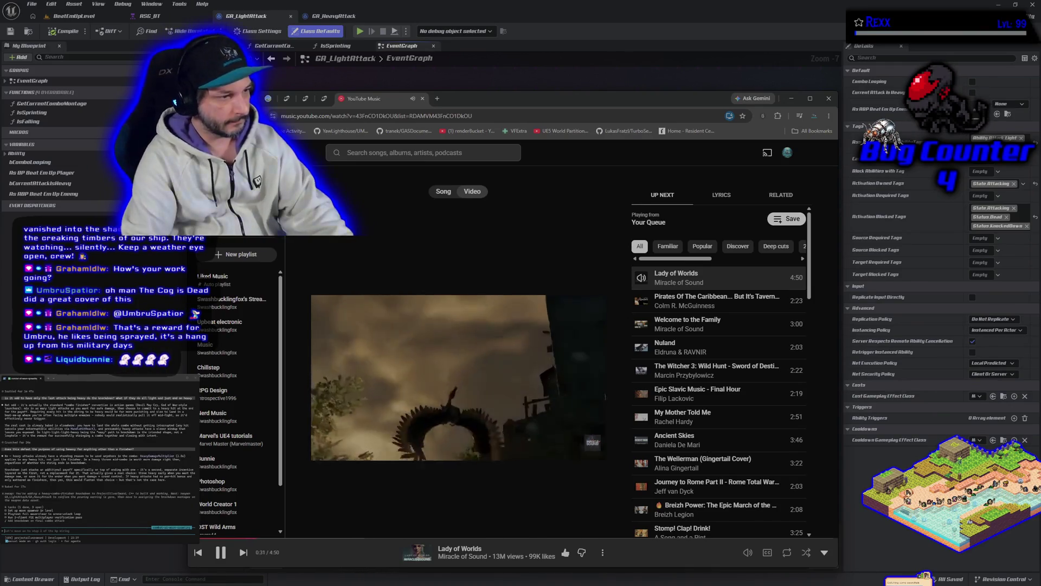
Step: Nudge the music browser window up slightly and put the music video in full screen
{"action": "left_click", "coordinate": [443, 190]}
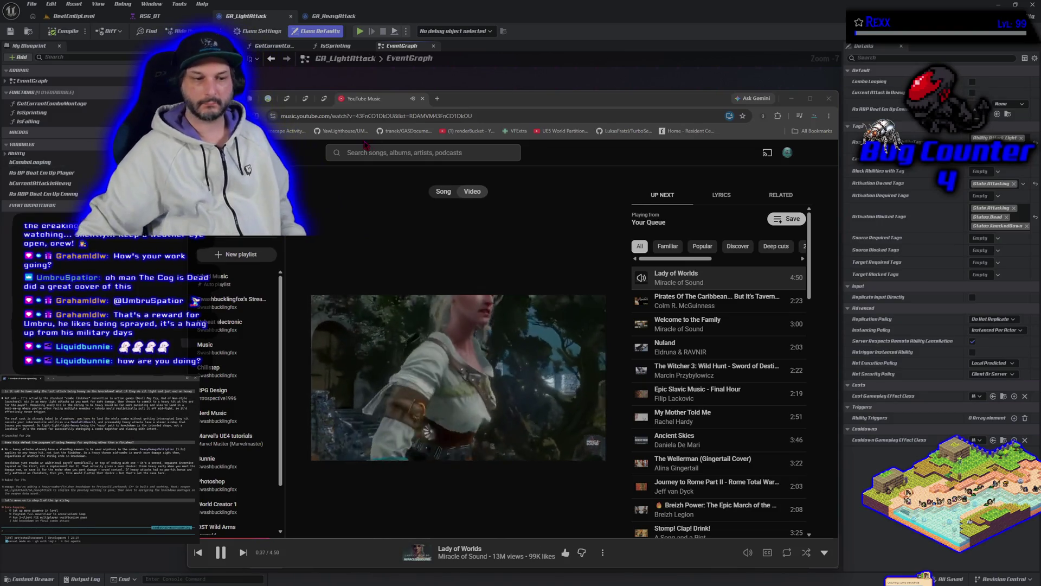
{"action": "mouse_move", "coordinate": [500, 100]}
{"action": "left_mouse_down"}
{"action": "mouse_move", "coordinate": [358, 13]}
{"action": "mouse_move", "coordinate": [509, 81]}
{"action": "left_mouse_up"}
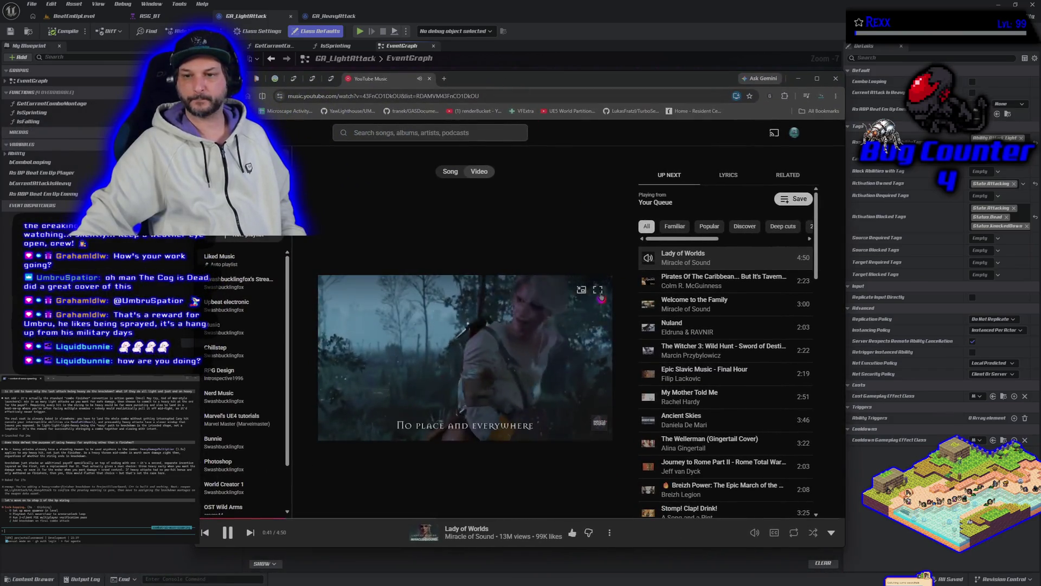
{"action": "double_click", "coordinate": [527, 270]}
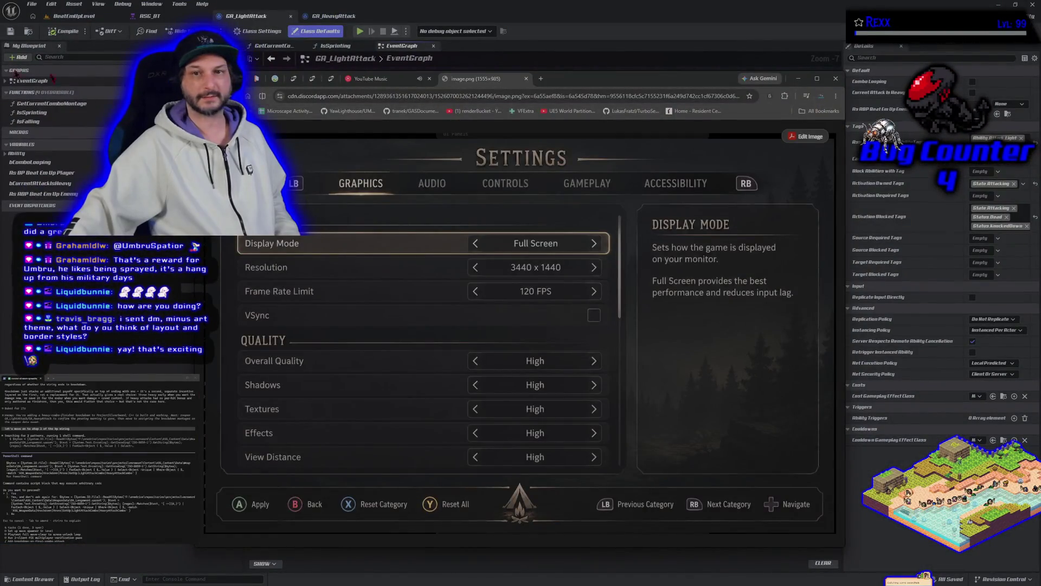
Step: Move the Settings image window, split its tab out and rejoin it, returning to YouTube Music
{"action": "mouse_move", "coordinate": [579, 82]}
{"action": "left_mouse_down"}
{"action": "mouse_move", "coordinate": [610, 47]}
{"action": "mouse_move", "coordinate": [621, 55]}
{"action": "left_mouse_up"}
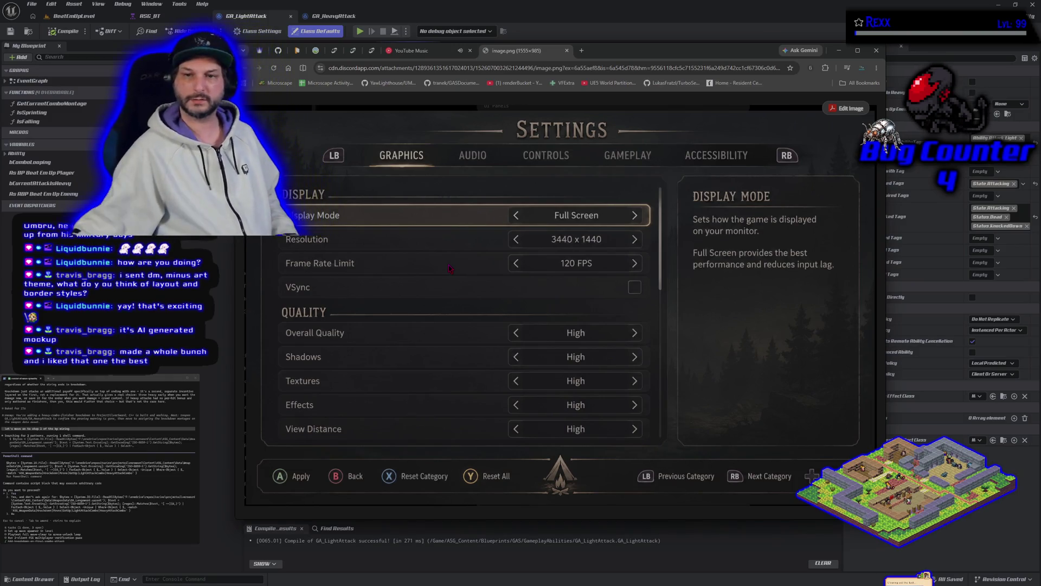
{"action": "mouse_move", "coordinate": [525, 50]}
{"action": "left_mouse_down"}
{"action": "mouse_move", "coordinate": [412, 98]}
{"action": "mouse_move", "coordinate": [504, 84]}
{"action": "mouse_move", "coordinate": [515, 51]}
{"action": "left_mouse_up"}
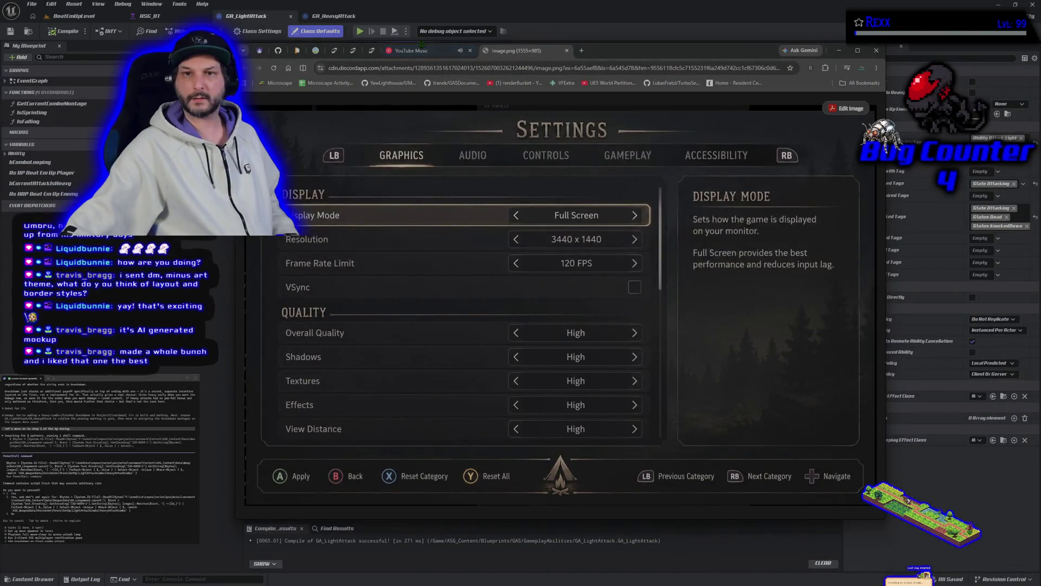
{"action": "left_click", "coordinate": [421, 52]}
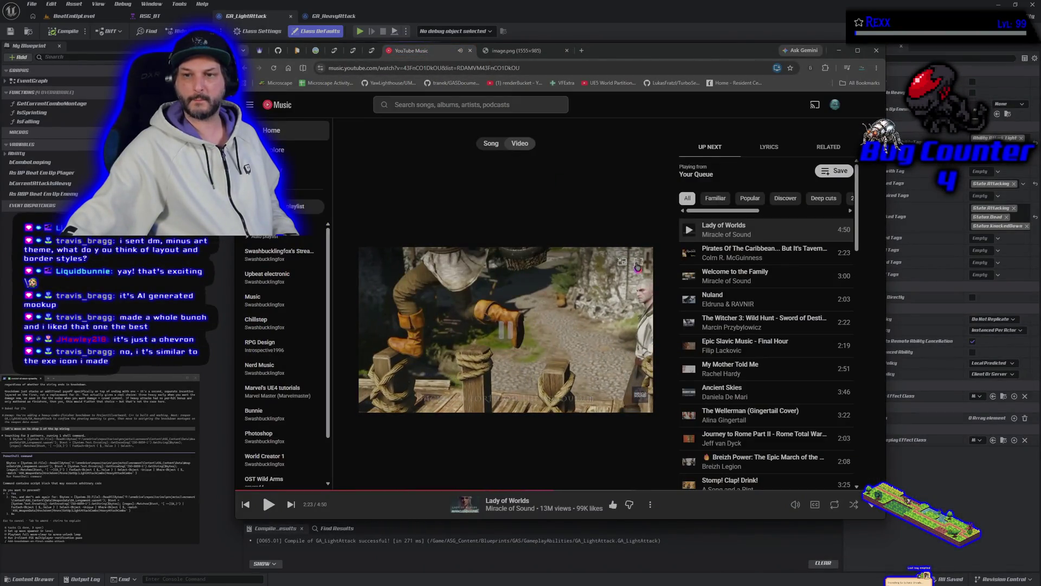
Step: Watch Lady of Worlds fullscreen, exit fullscreen, and switch back to Unreal's GA_LightAttack graph
{"action": "left_click", "coordinate": [637, 262]}
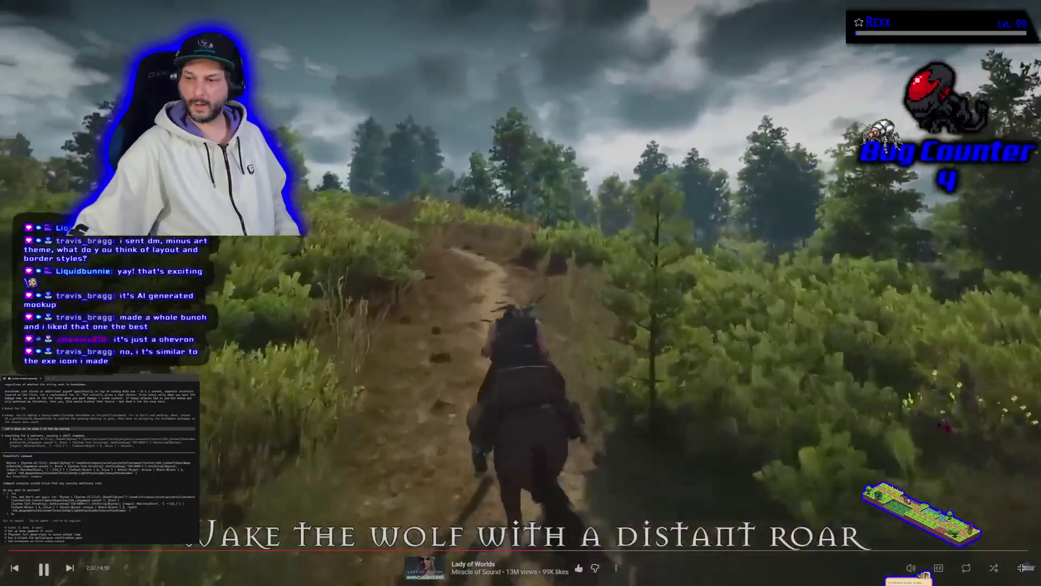
{"action": "key", "text": "Escape"}
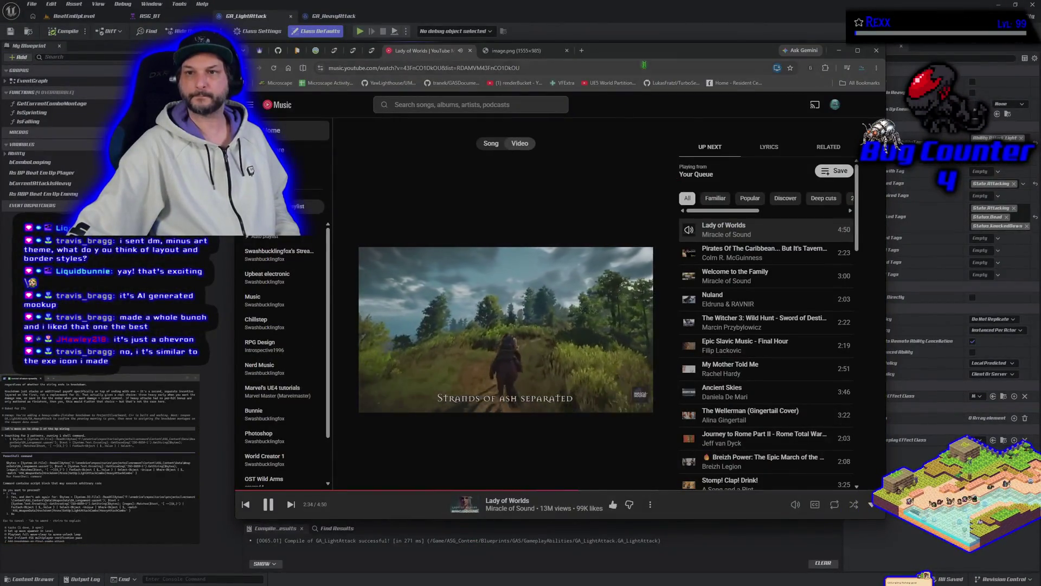
{"action": "key", "text": "alt+Tab"}
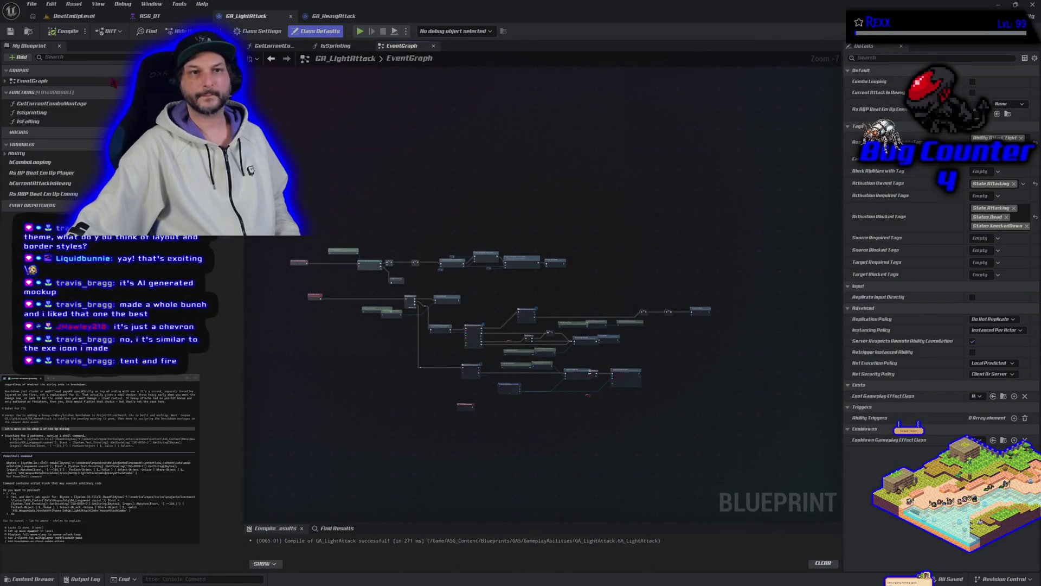
Step: Open Project Settings filtered by 'icon' and scroll down to the Windows sword icon
{"action": "left_click", "coordinate": [52, 5]}
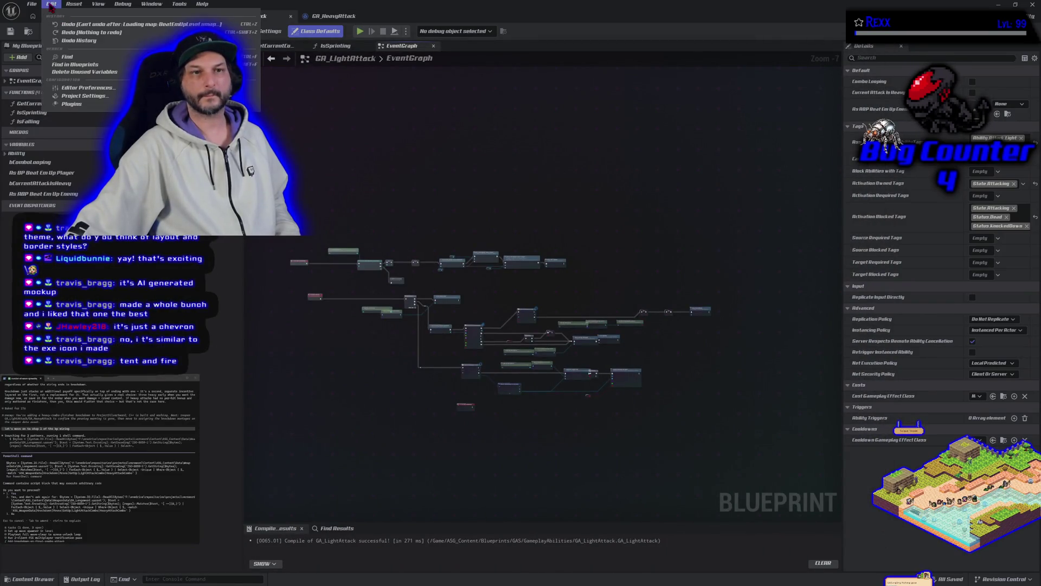
{"action": "left_click", "coordinate": [79, 96]}
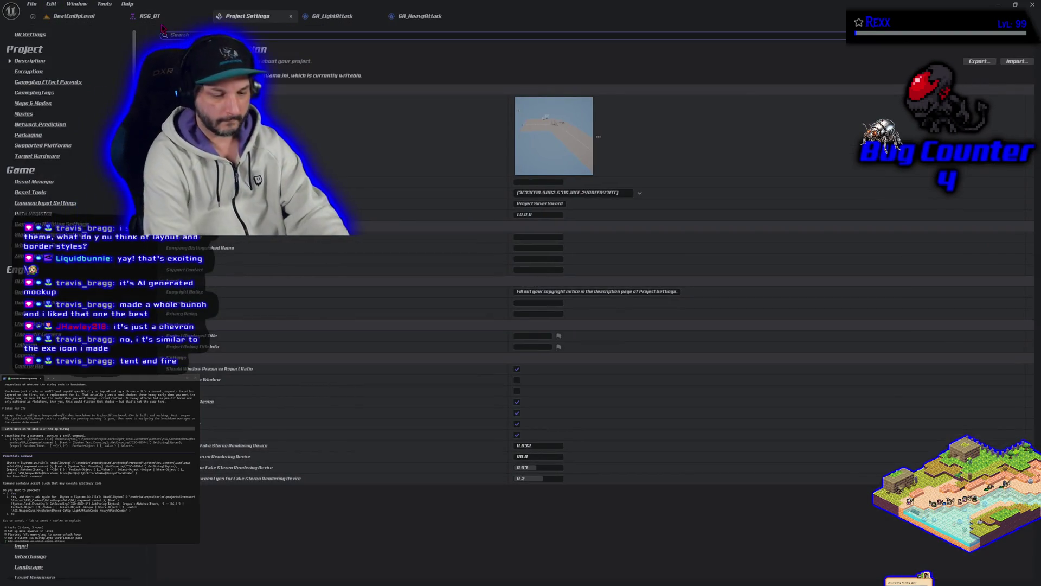
{"action": "type", "text": "icon"}
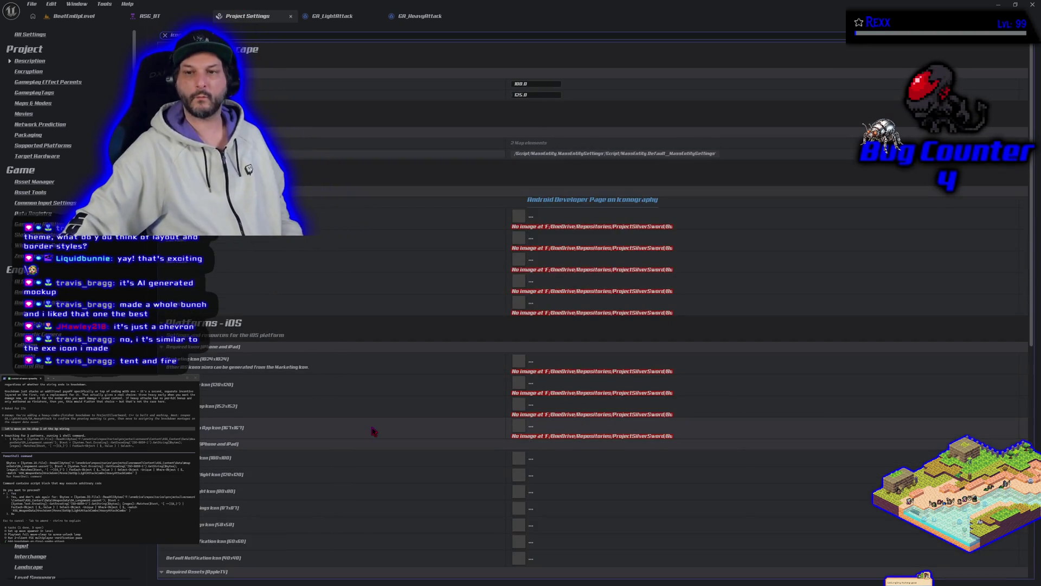
{"action": "scroll", "coordinate": [373, 430], "scroll_direction": "down", "scroll_amount": 5}
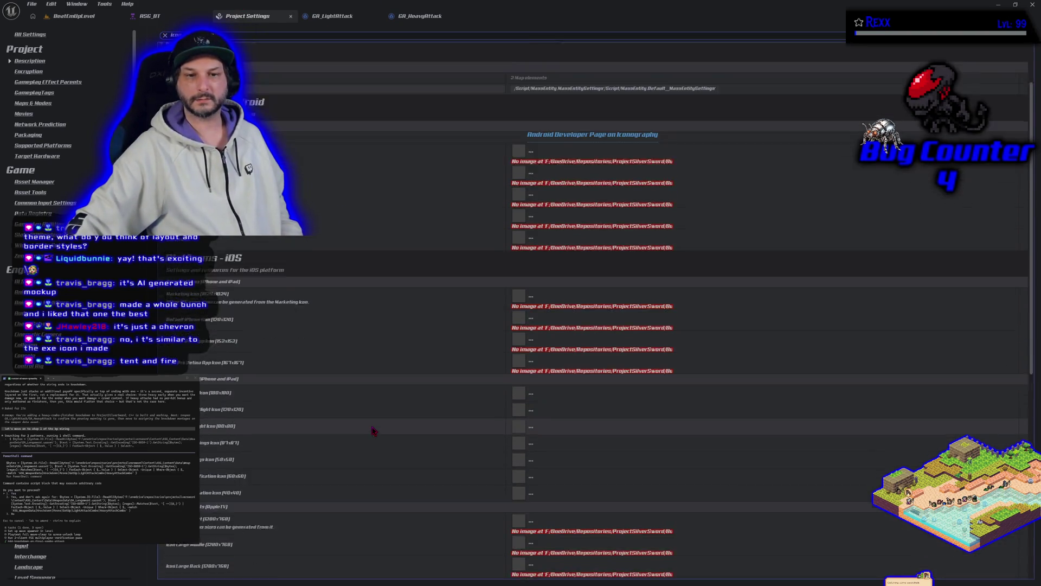
{"action": "scroll", "coordinate": [374, 430], "scroll_direction": "down", "scroll_amount": 10}
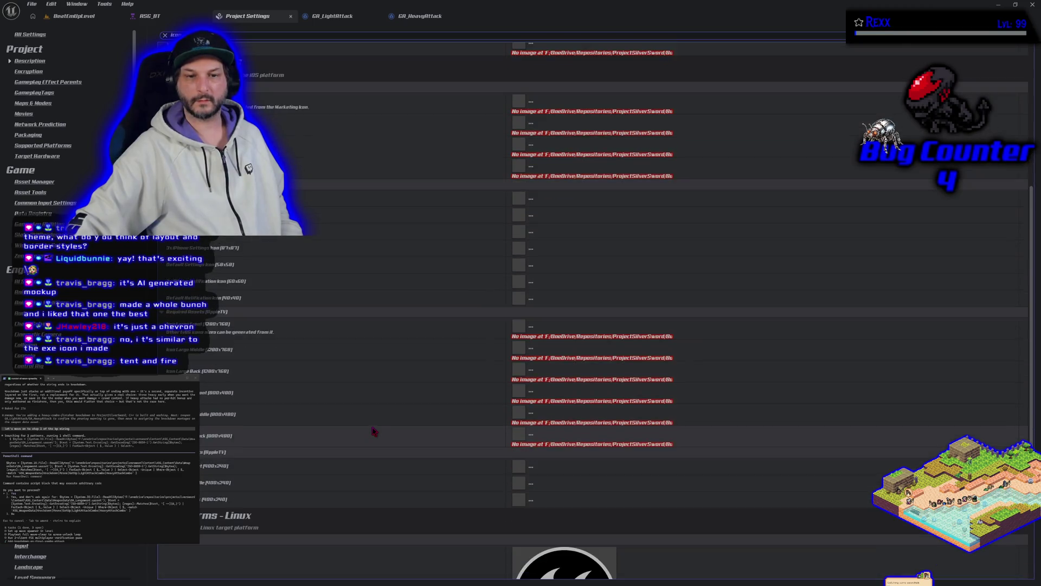
{"action": "scroll", "coordinate": [374, 430], "scroll_direction": "down", "scroll_amount": 2}
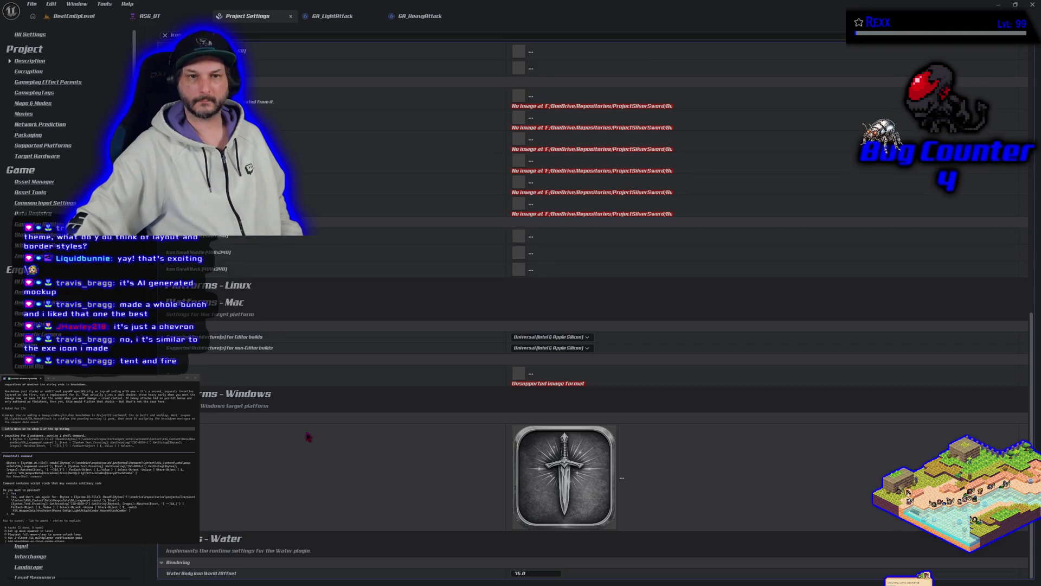
Step: Finish scanning the icon settings and close the Project Settings tab
{"action": "scroll", "coordinate": [304, 431], "scroll_direction": "up", "scroll_amount": 5}
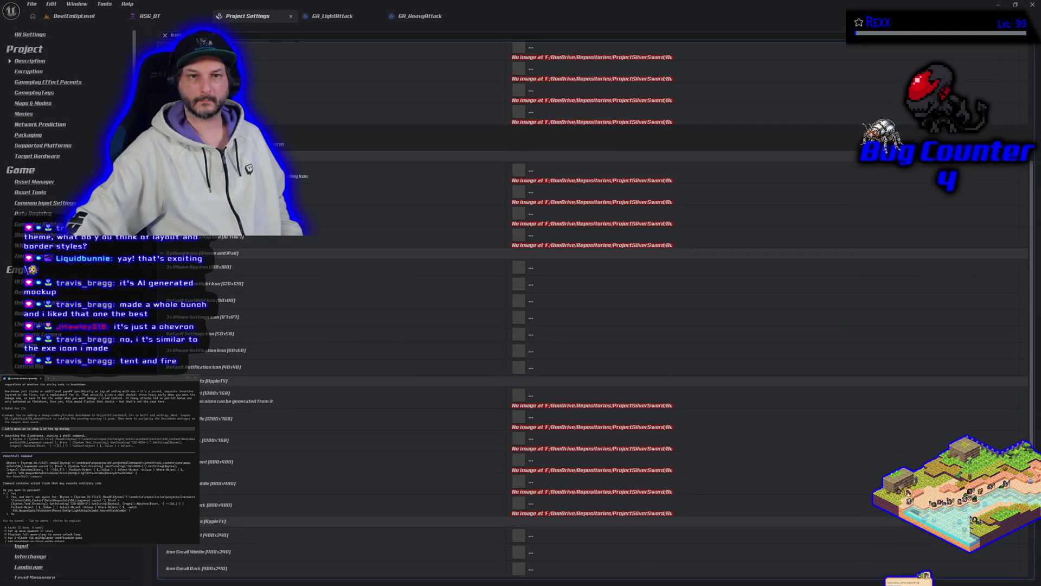
{"action": "scroll", "coordinate": [596, 304], "scroll_direction": "down", "scroll_amount": 10}
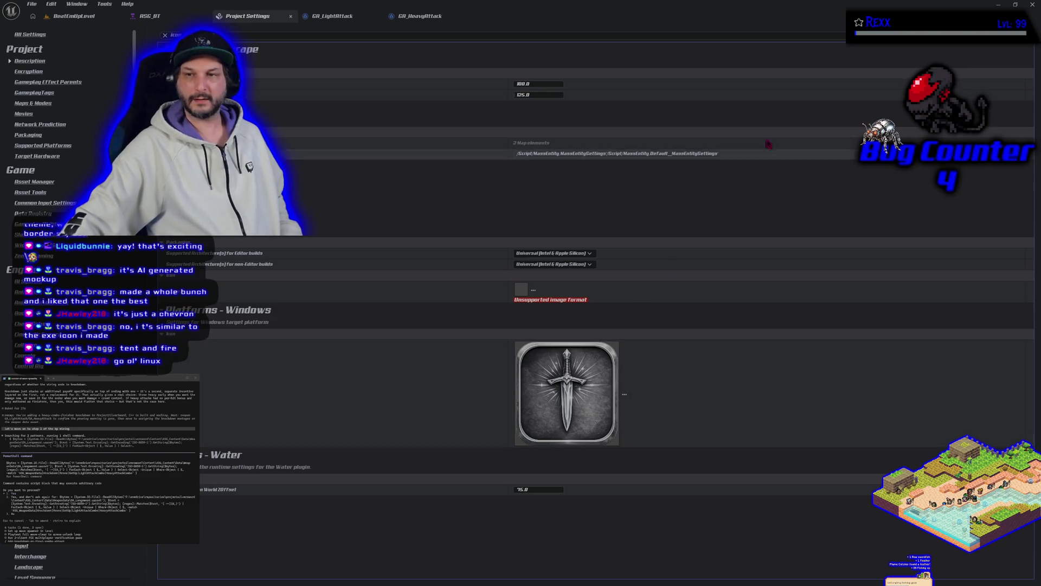
{"action": "middle_click", "coordinate": [268, 18]}
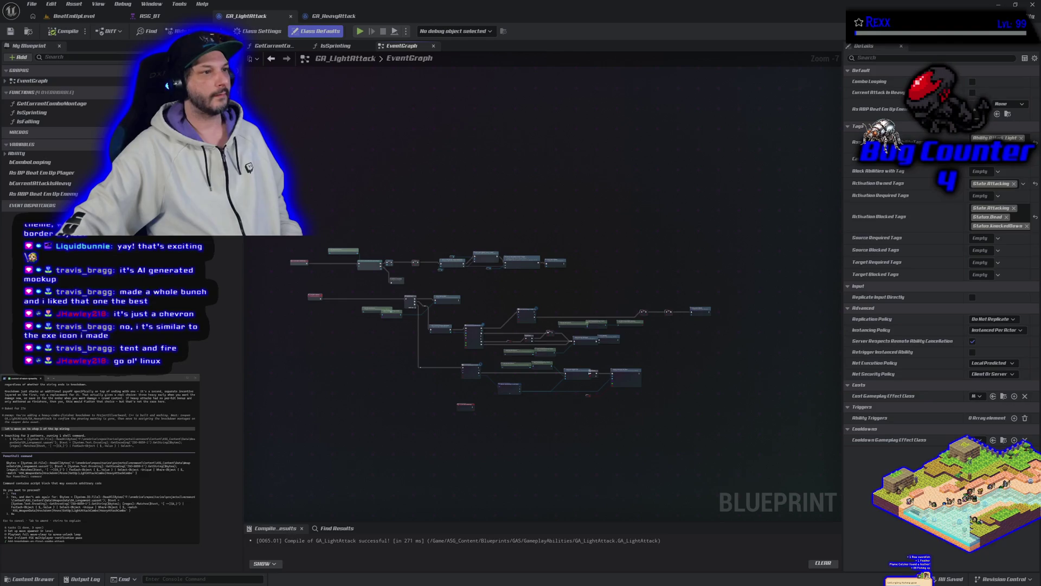
{"action": "key", "text": "alt+Tab"}
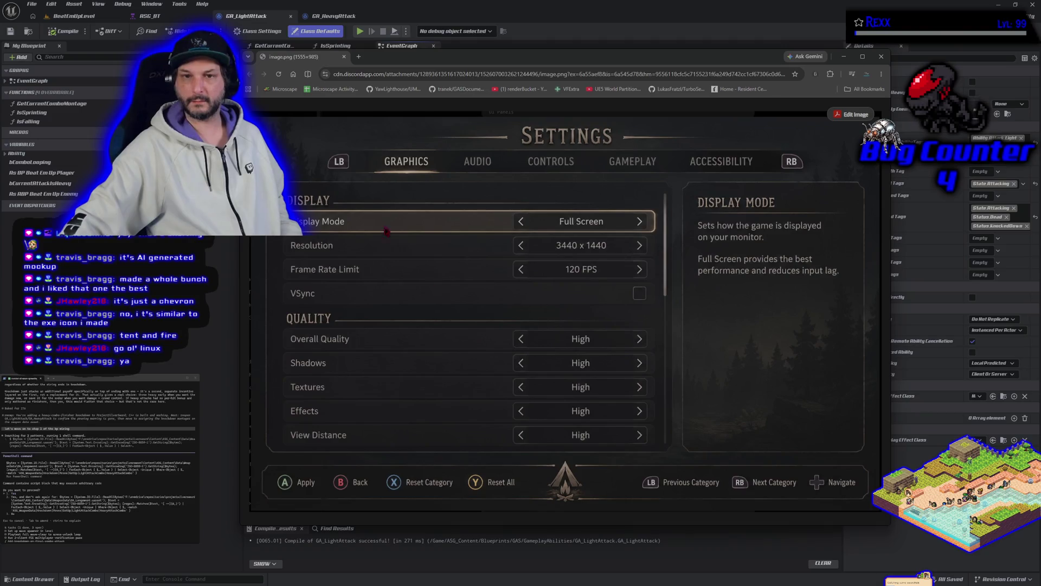
{"action": "left_click", "coordinate": [344, 57]}
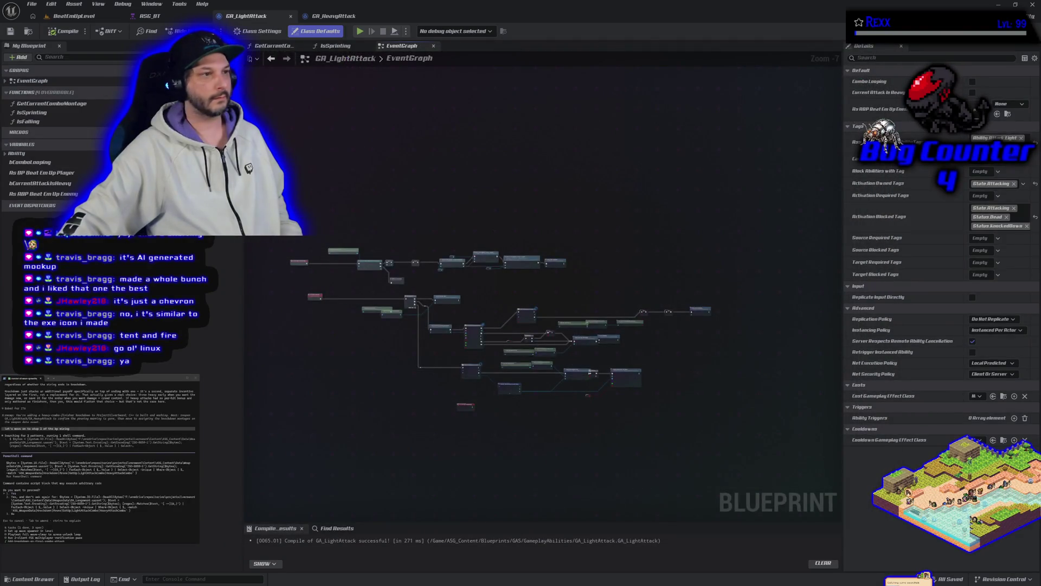
{"action": "key", "text": "alt+Tab"}
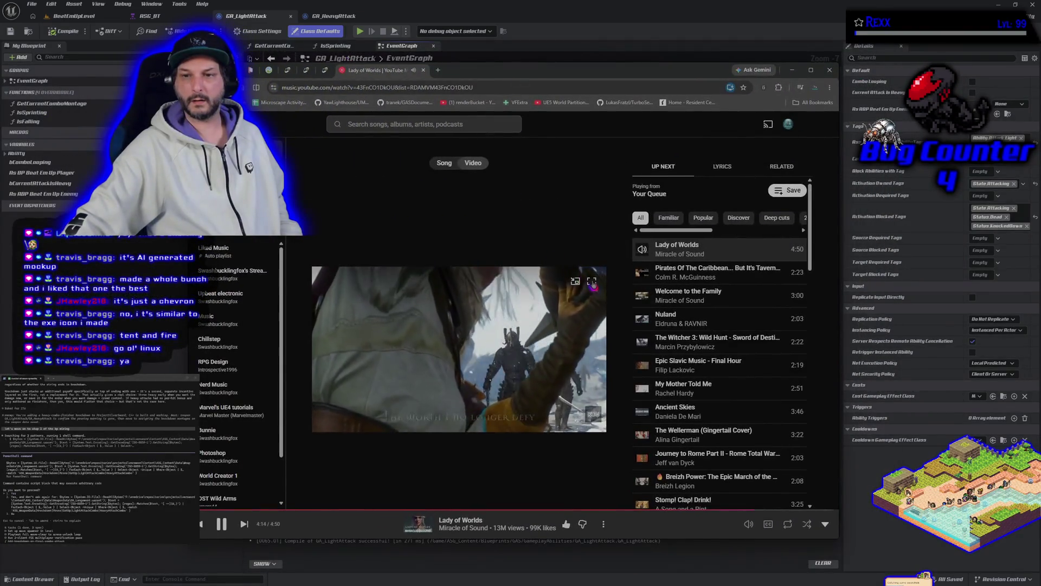
Step: Watch the music video full screen, then exit full screen and move the browser window aside
{"action": "double_click", "coordinate": [594, 285]}
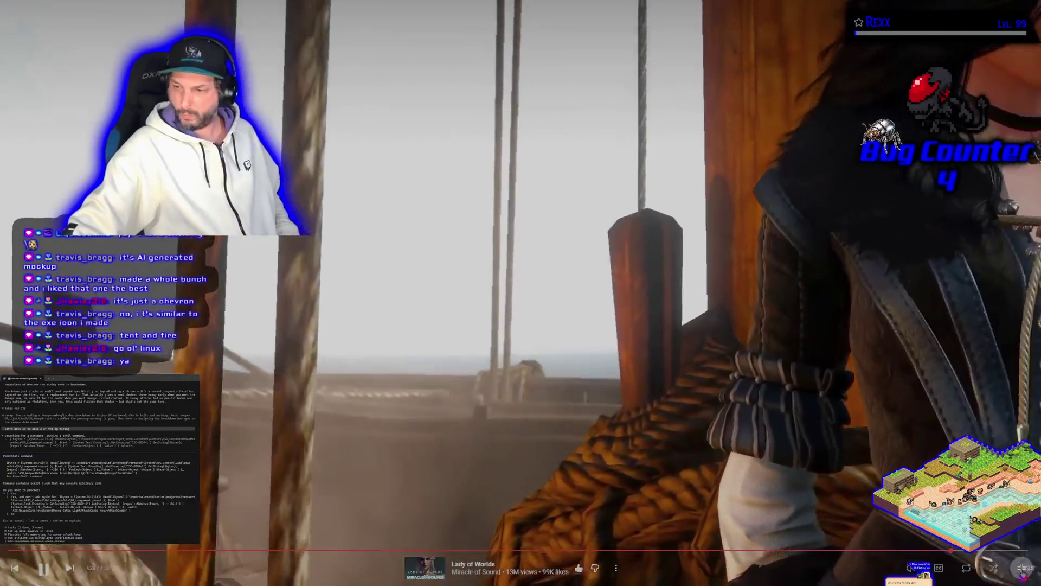
{"action": "key", "text": "Escape"}
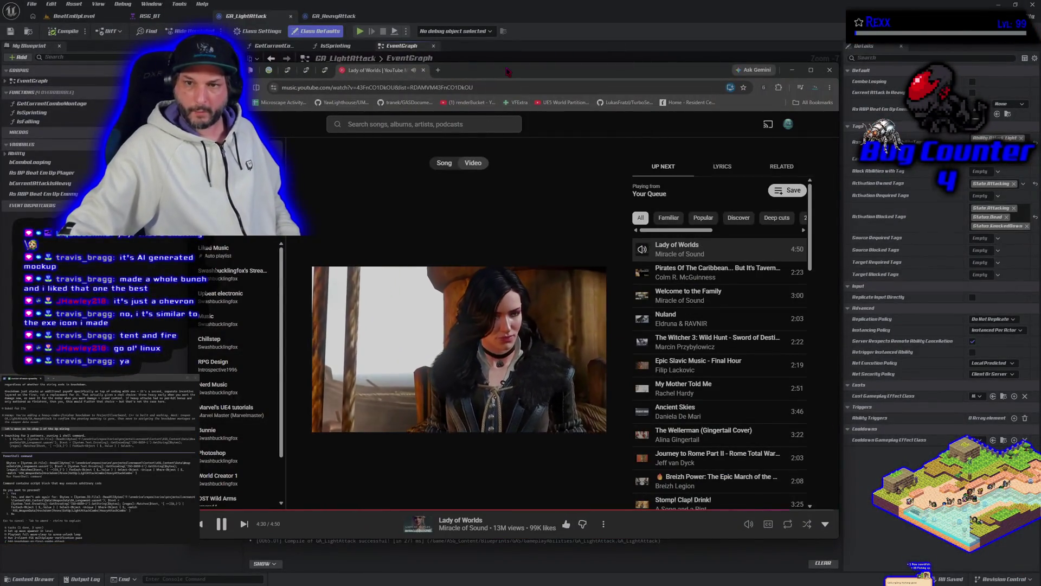
{"action": "left_click_drag", "start_coordinate": [596, 70], "coordinate": [249, 76]}
Step: Bring Unreal forward briefly, then return to the browser's HacknPlan task board
{"action": "left_click", "coordinate": [639, 201]}
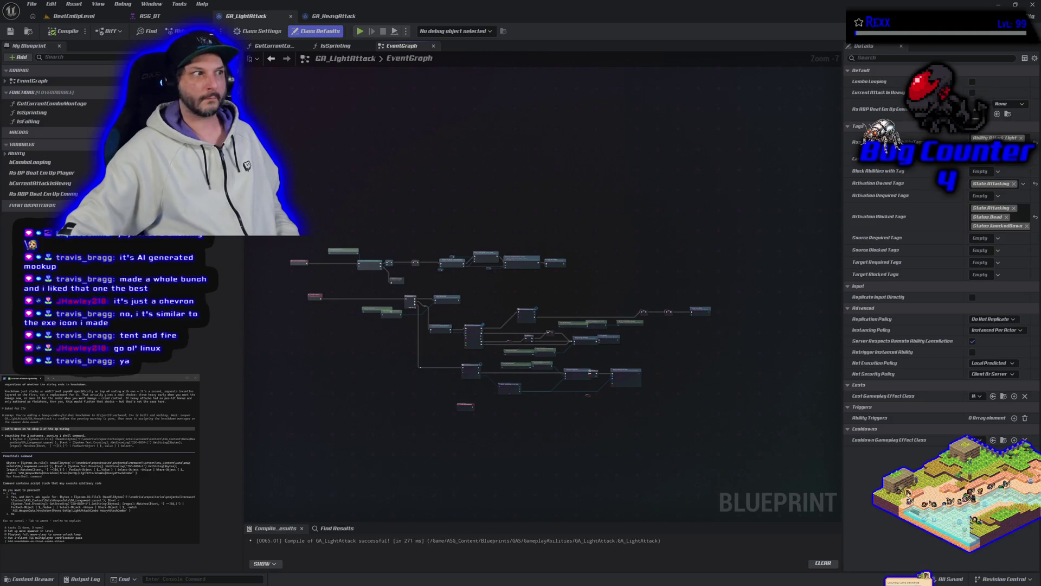
{"action": "key", "text": "alt+Tab"}
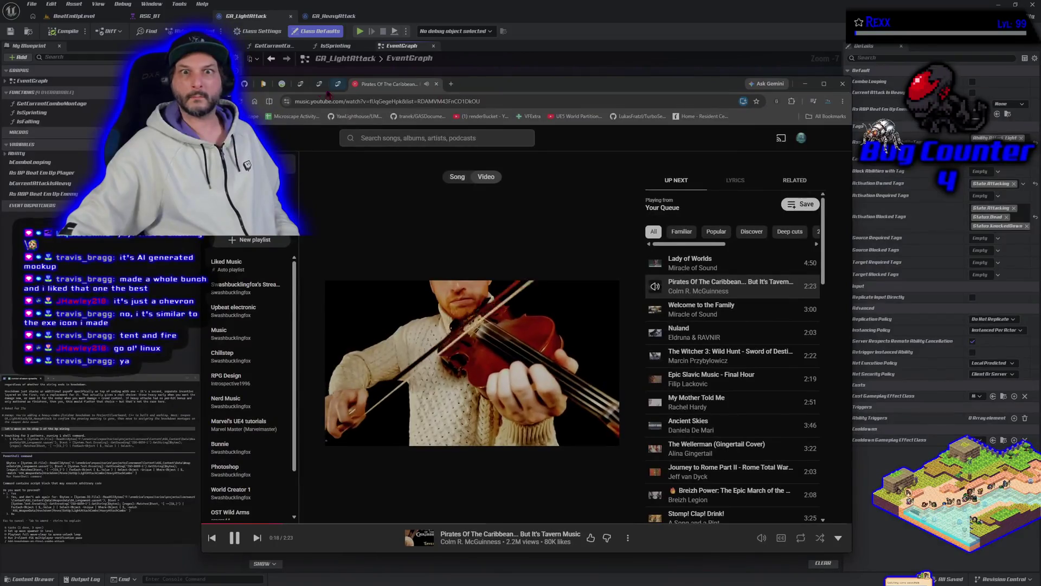
{"action": "left_click", "coordinate": [264, 84]}
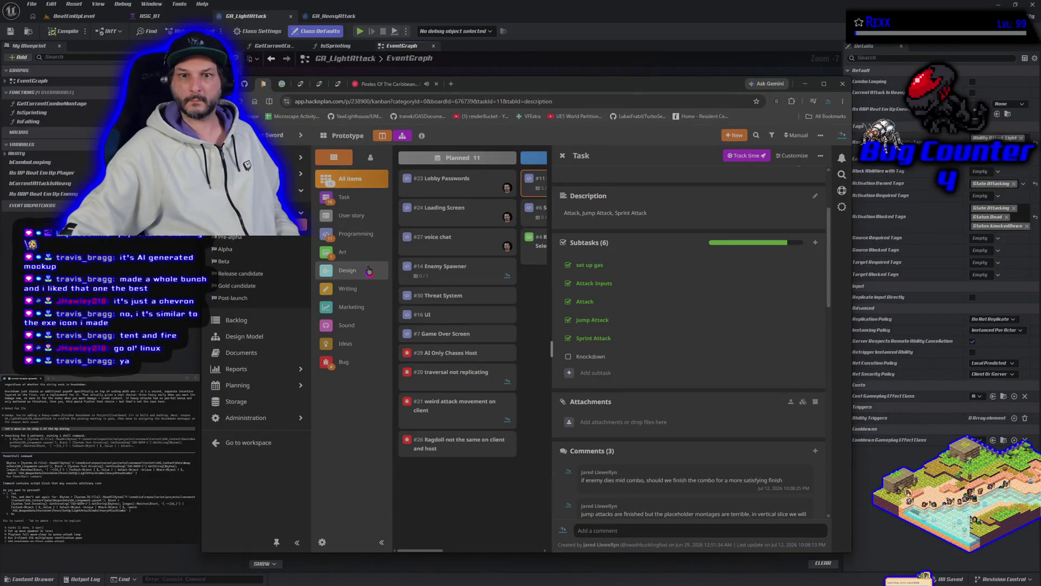
Step: Post the comment 'IDEA: POTC inspired music with a horror twist' on the design model's Art and Sound Design folder
{"action": "left_click", "coordinate": [341, 325]}
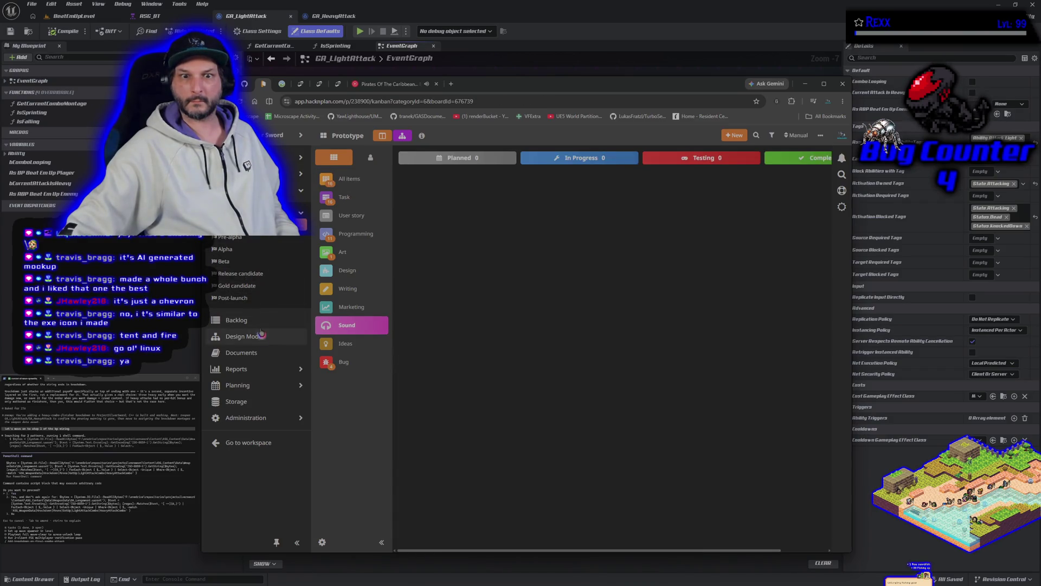
{"action": "left_click", "coordinate": [263, 352]}
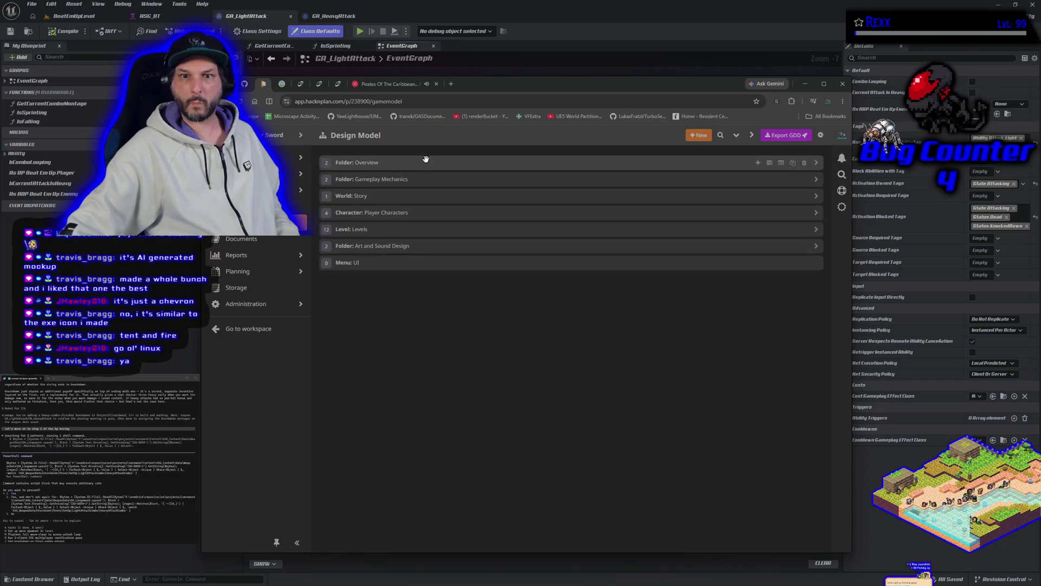
{"action": "left_click", "coordinate": [417, 249]}
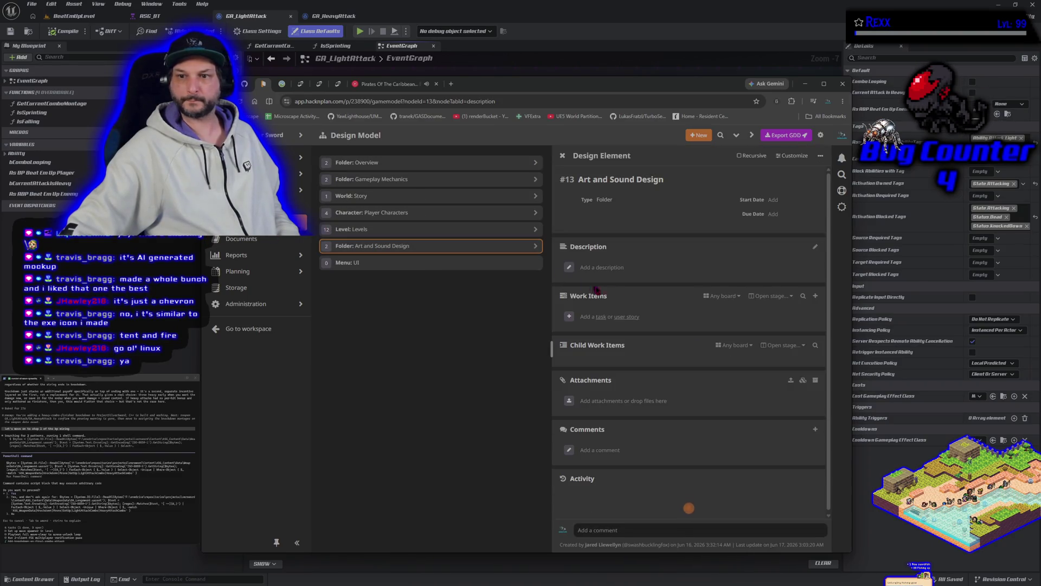
{"action": "left_click", "coordinate": [599, 450]}
{"action": "type", "text": "IDE"}
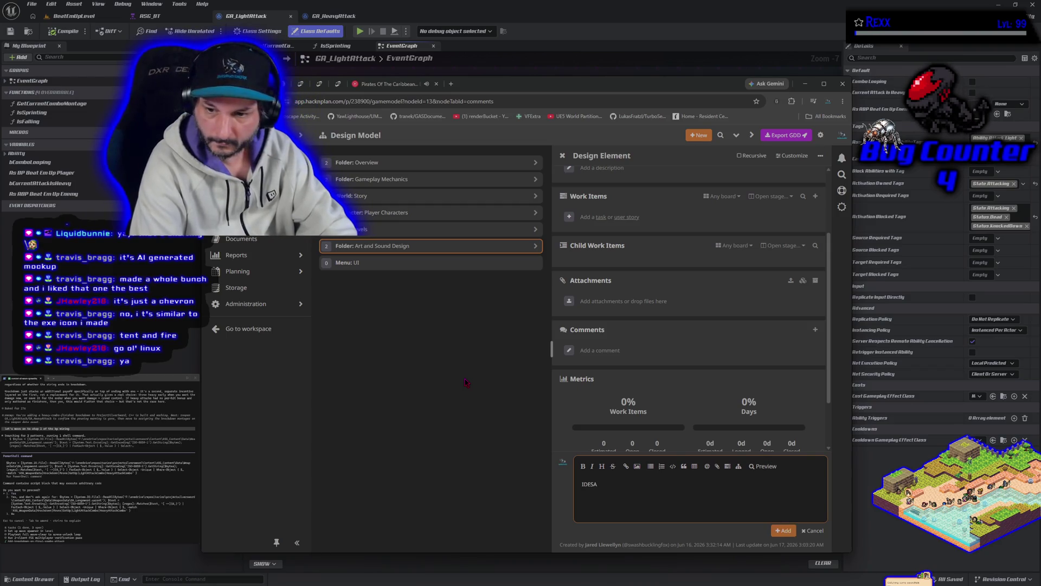
{"action": "type", "text": "A:"}
{"action": "type", "text": "POTC"}
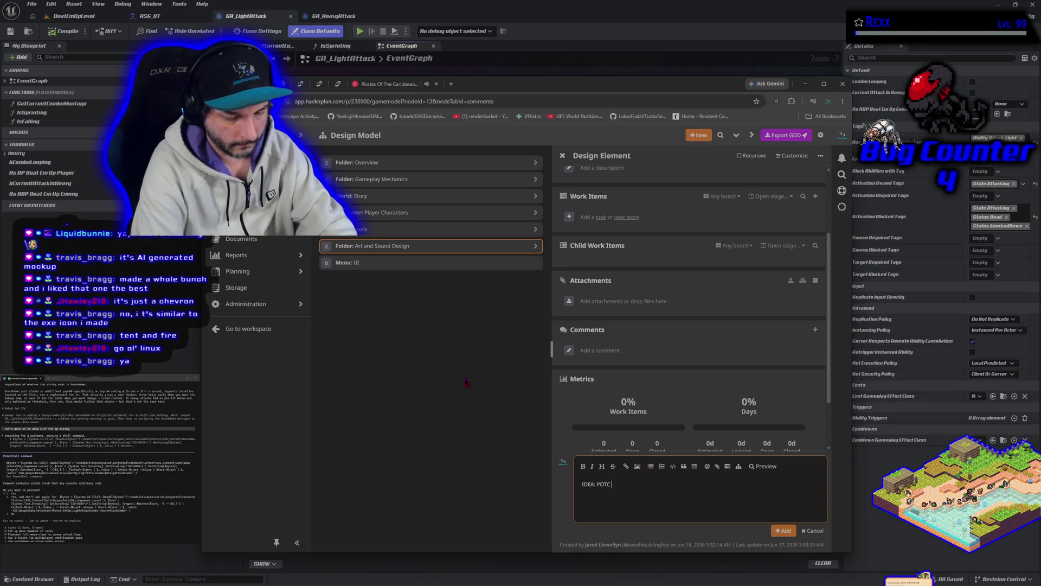
{"action": "type", "text": " music with "}
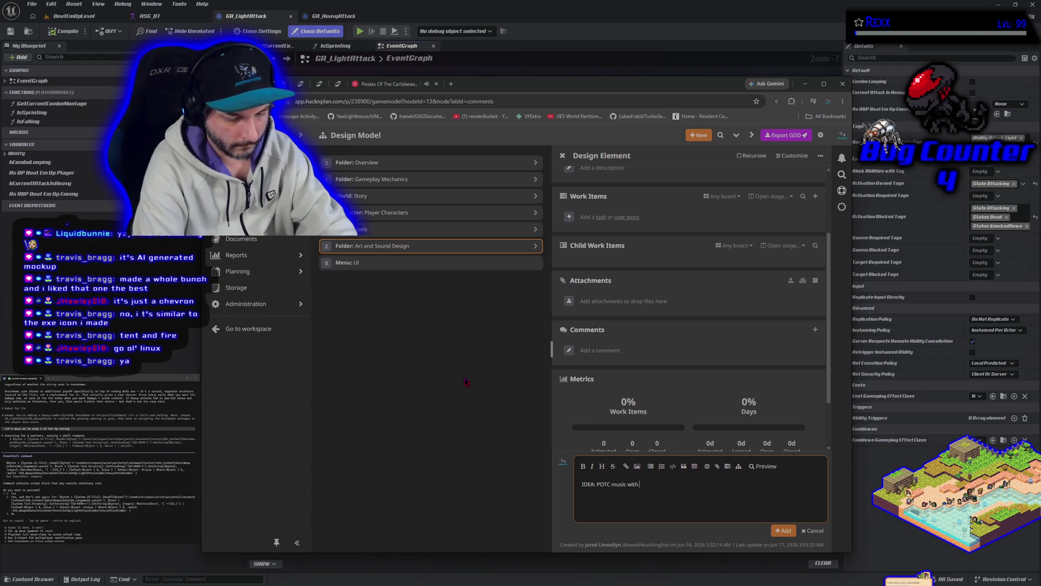
{"action": "type", "text": "a horror twist"}
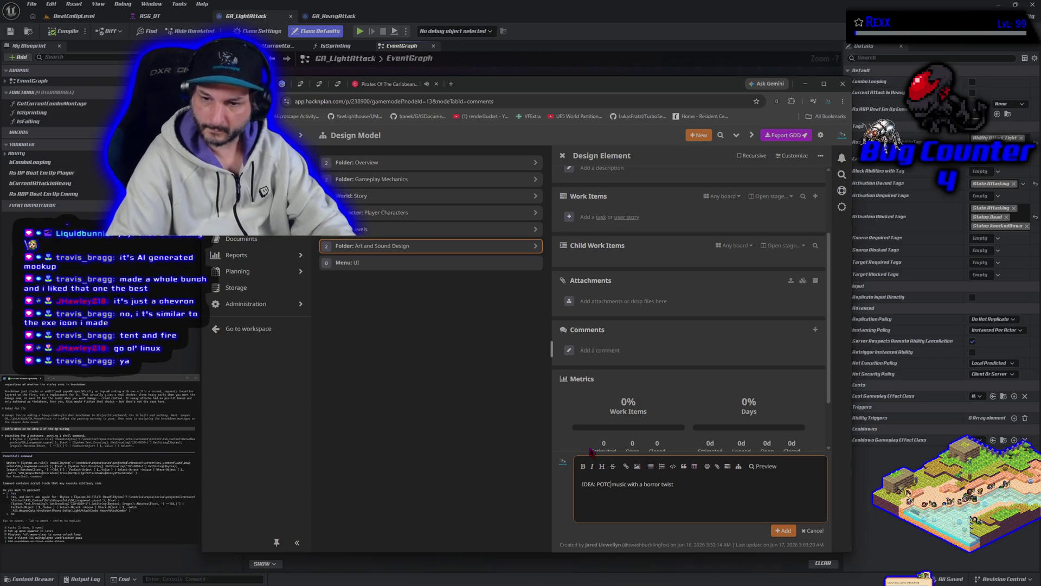
{"action": "type", "text": "inspired"}
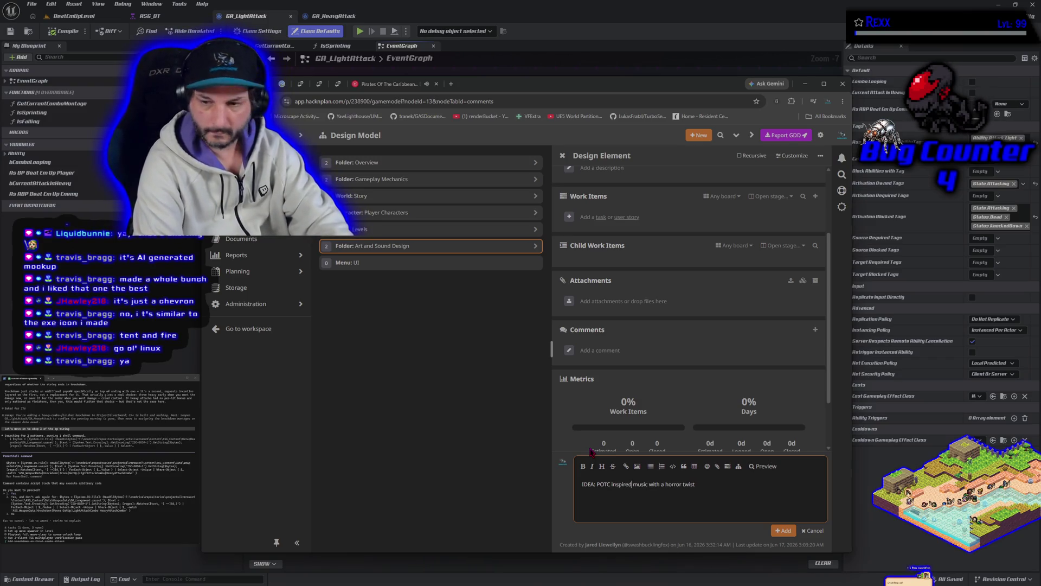
{"action": "left_click", "coordinate": [782, 531]}
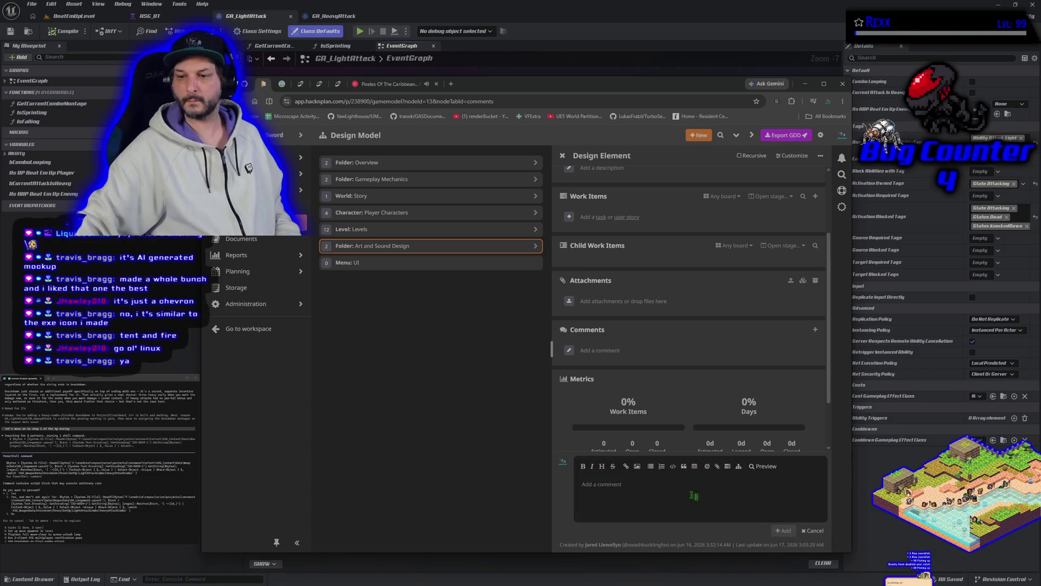
Step: Check the Pirates Of The Caribbean tavern track in YouTube Music, then return to Unreal
{"action": "left_click", "coordinate": [379, 86]}
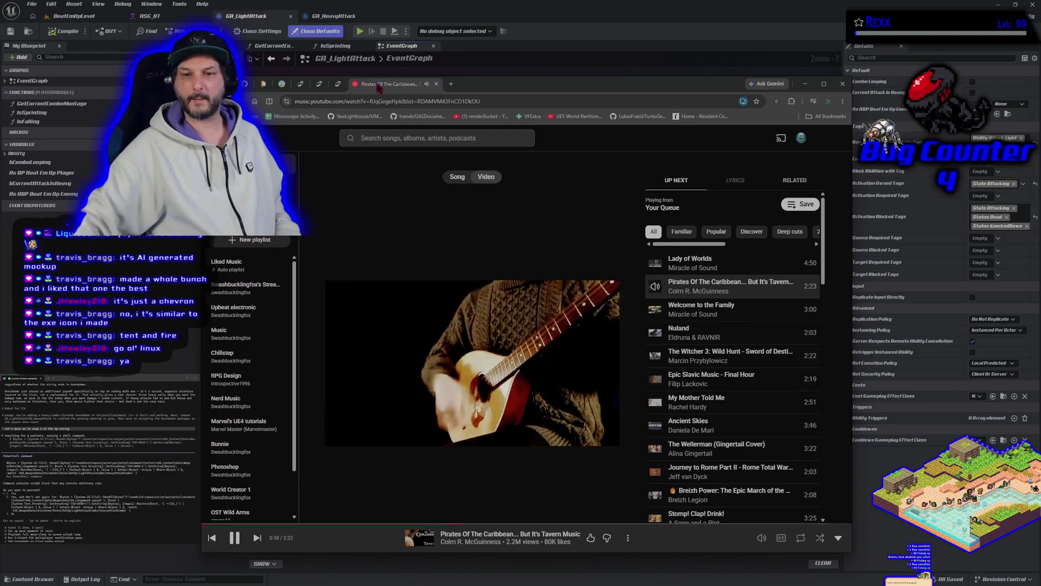
{"action": "key", "text": "alt+Tab"}
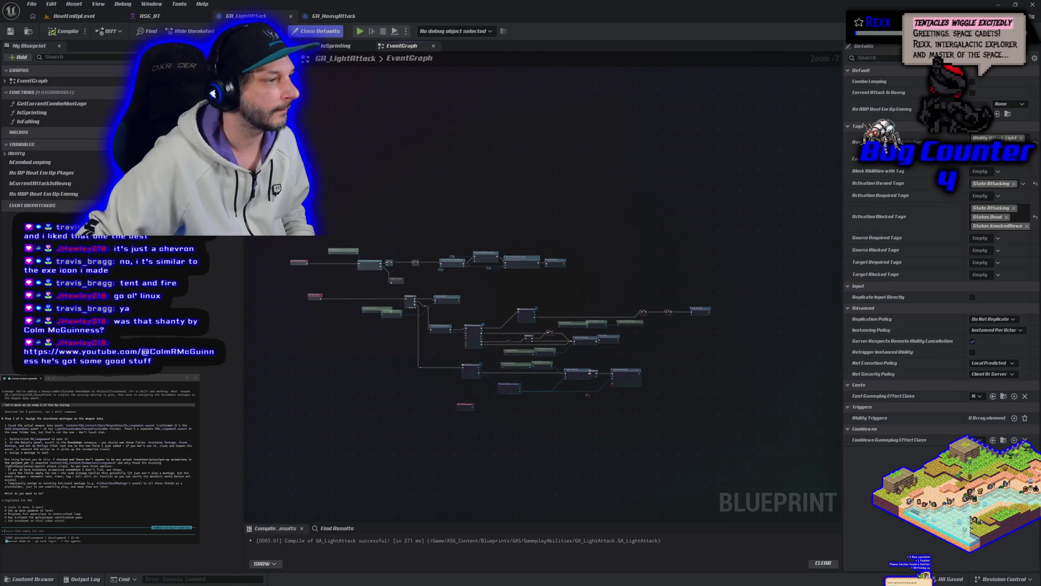
Step: Pause the artist's channel trailer, subscribe to the channel, then close it and return to Unreal
{"action": "key", "text": "alt+Tab"}
{"action": "scroll", "coordinate": [562, 212], "scroll_direction": "down", "scroll_amount": 5}
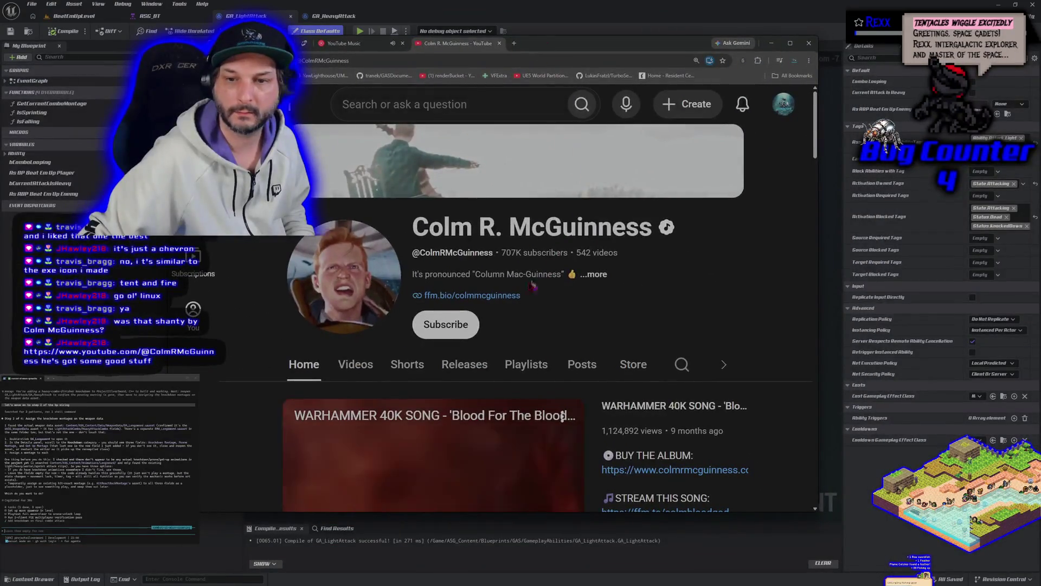
{"action": "left_click", "coordinate": [305, 344]}
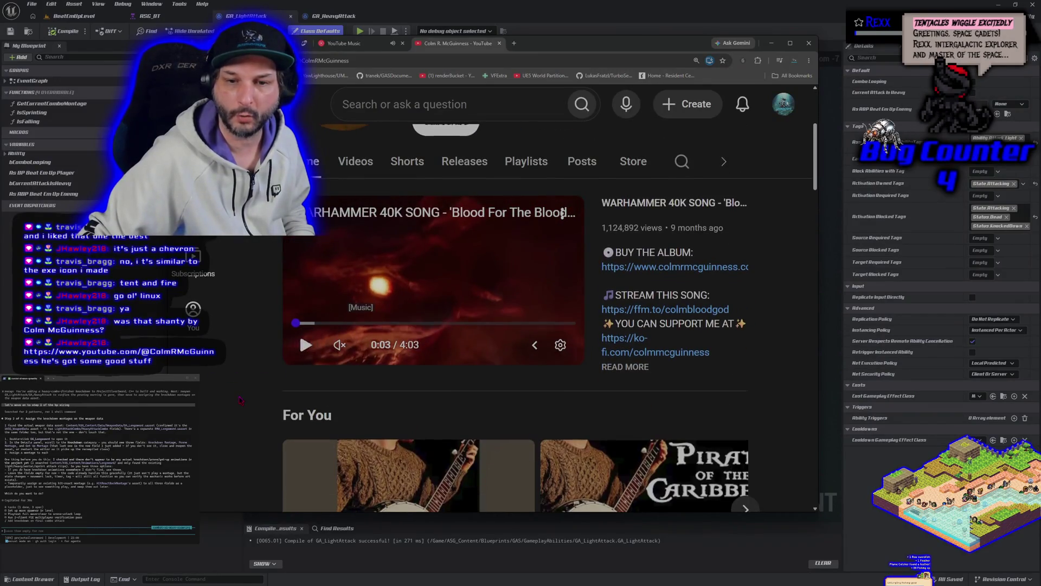
{"action": "scroll", "coordinate": [336, 304], "scroll_direction": "up", "scroll_amount": 4}
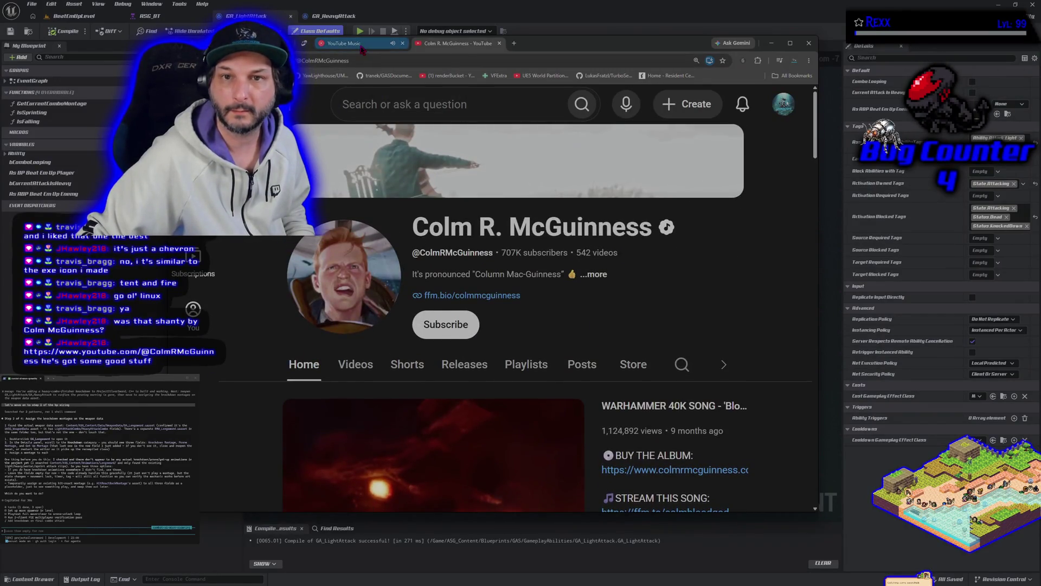
{"action": "left_click", "coordinate": [343, 44]}
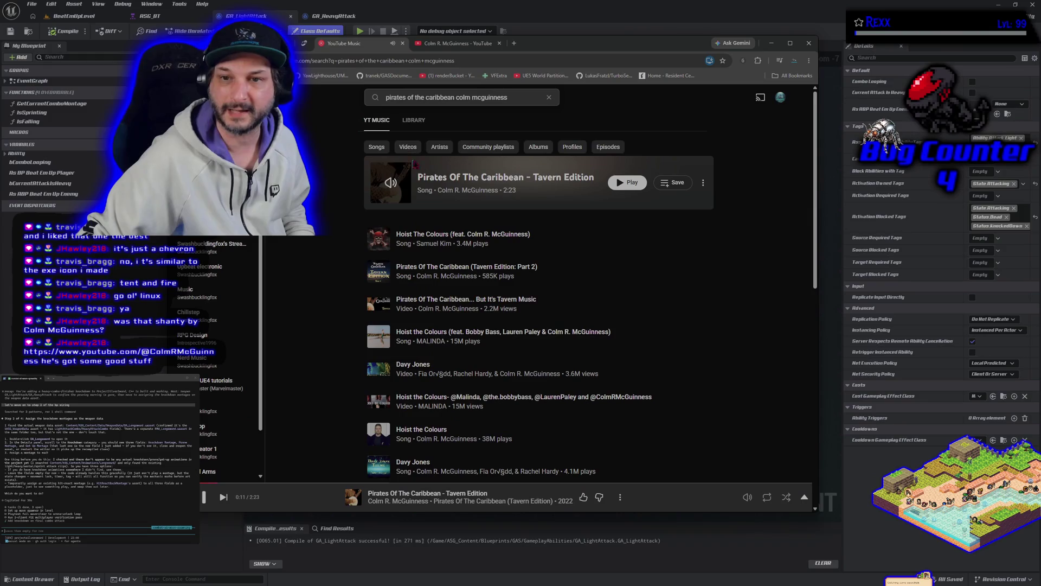
{"action": "left_click", "coordinate": [447, 45]}
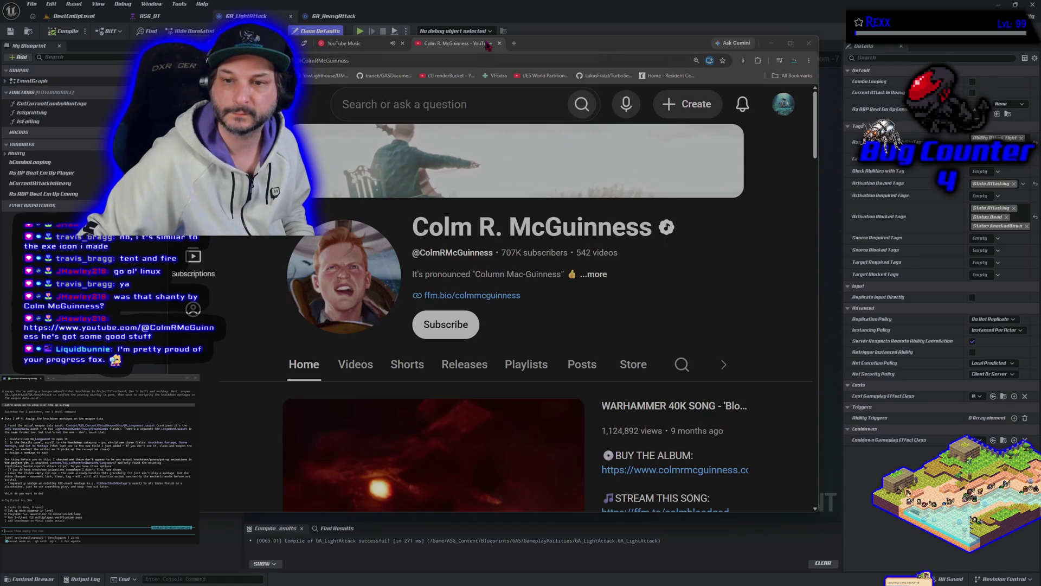
{"action": "left_click", "coordinate": [446, 324]}
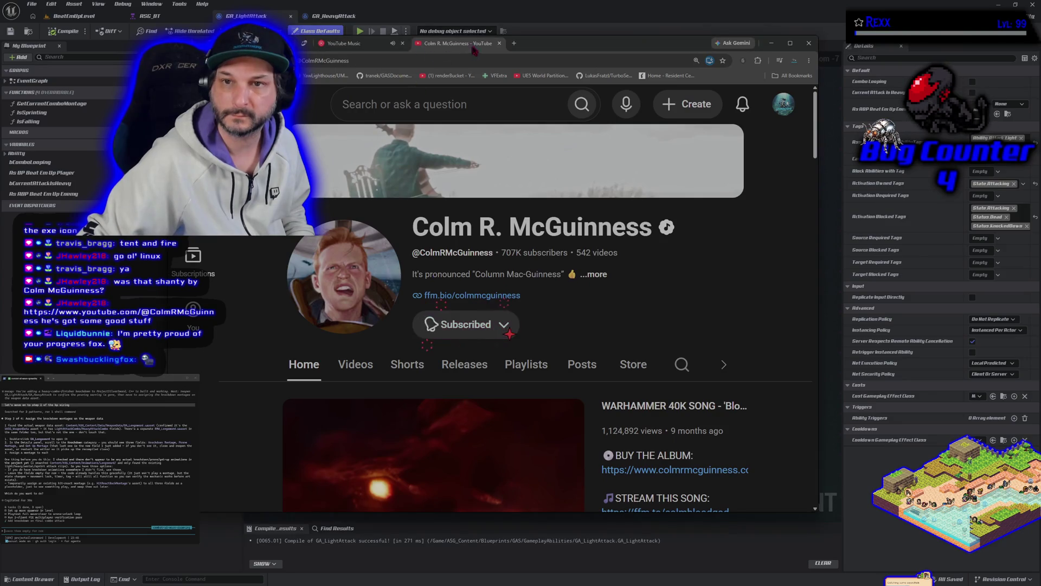
{"action": "left_click", "coordinate": [500, 43]}
{"action": "left_click", "coordinate": [771, 43]}
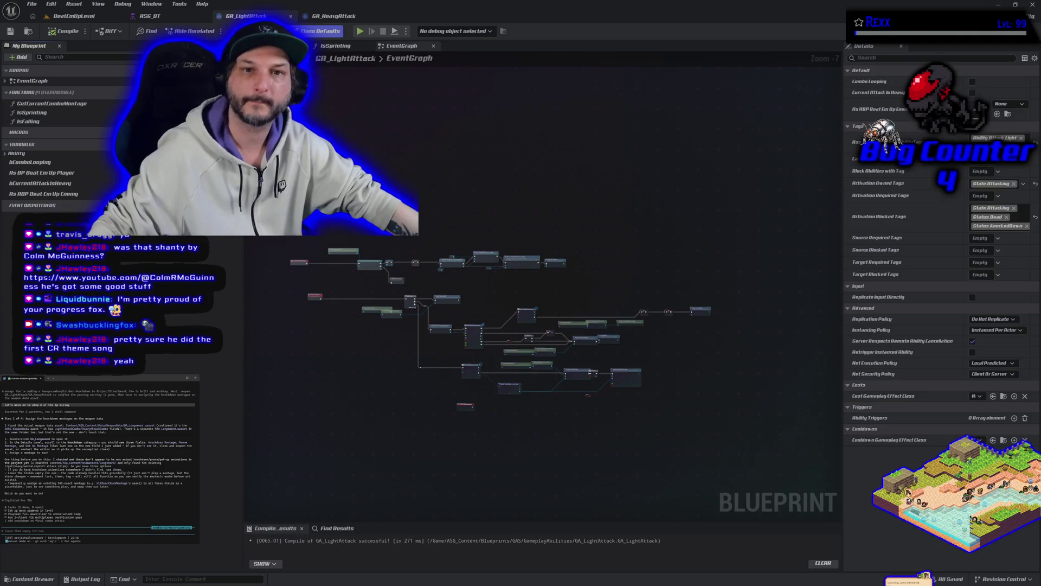
Step: Open the content drawer, showing the GAS GameplayAbilities folder
{"action": "left_click", "coordinate": [30, 579]}
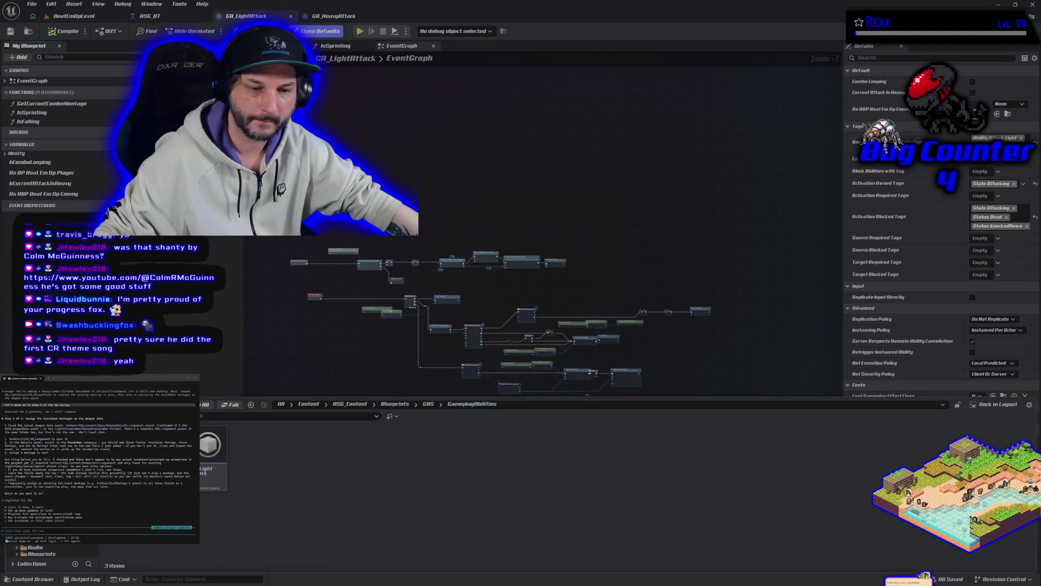
Step: Navigate to the Data/WeaponData folder and select the first weapon data asset
{"action": "left_click", "coordinate": [350, 404]}
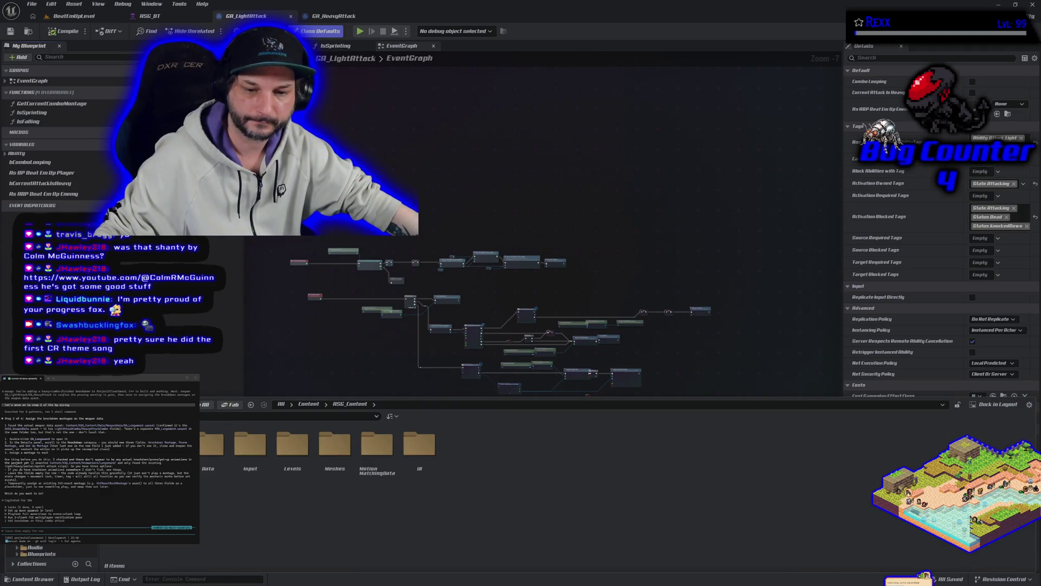
{"action": "double_click", "coordinate": [212, 447]}
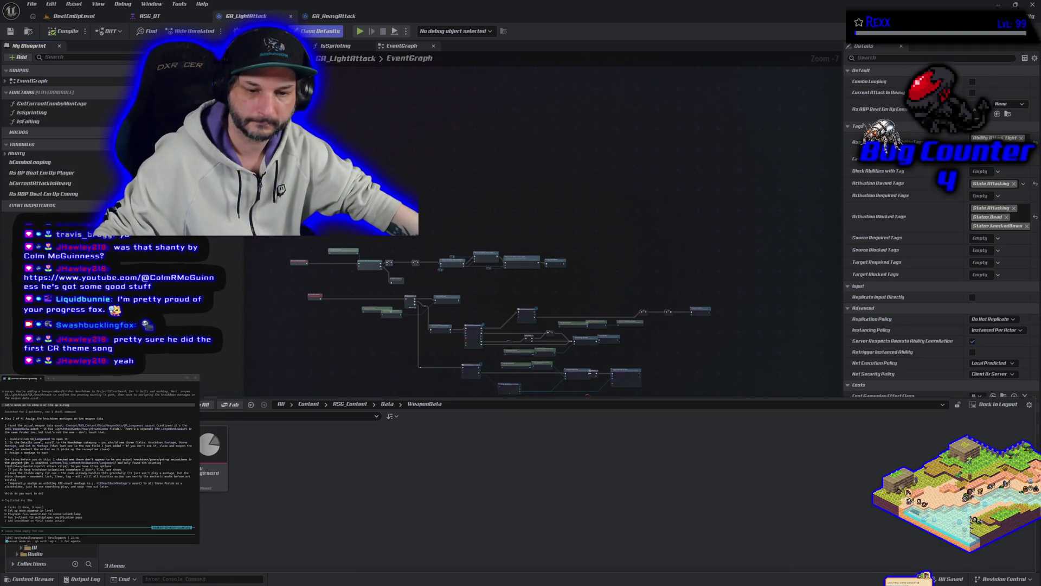
{"action": "left_click", "coordinate": [212, 448]}
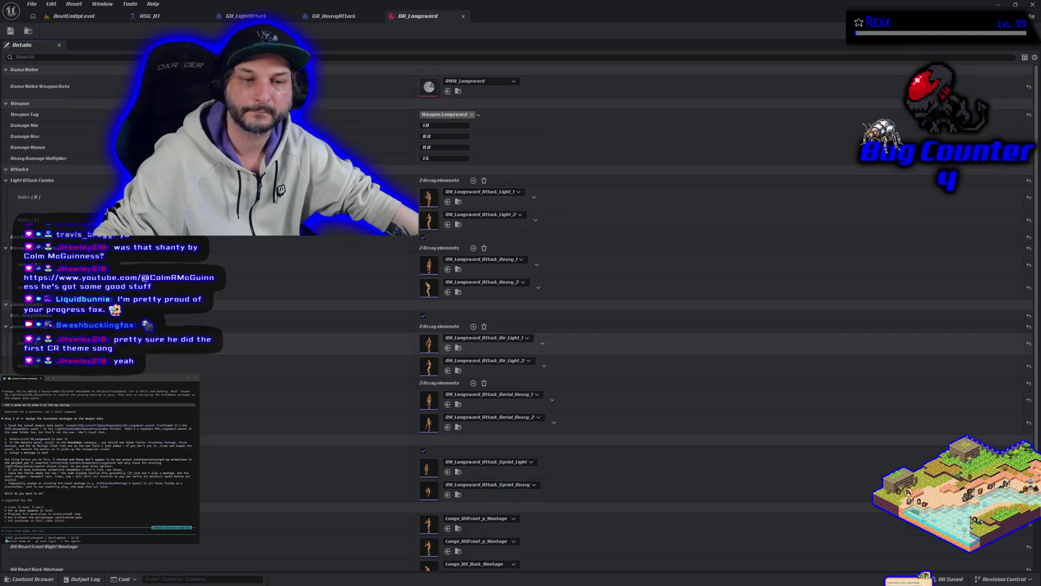
{"action": "left_click", "coordinate": [33, 579]}
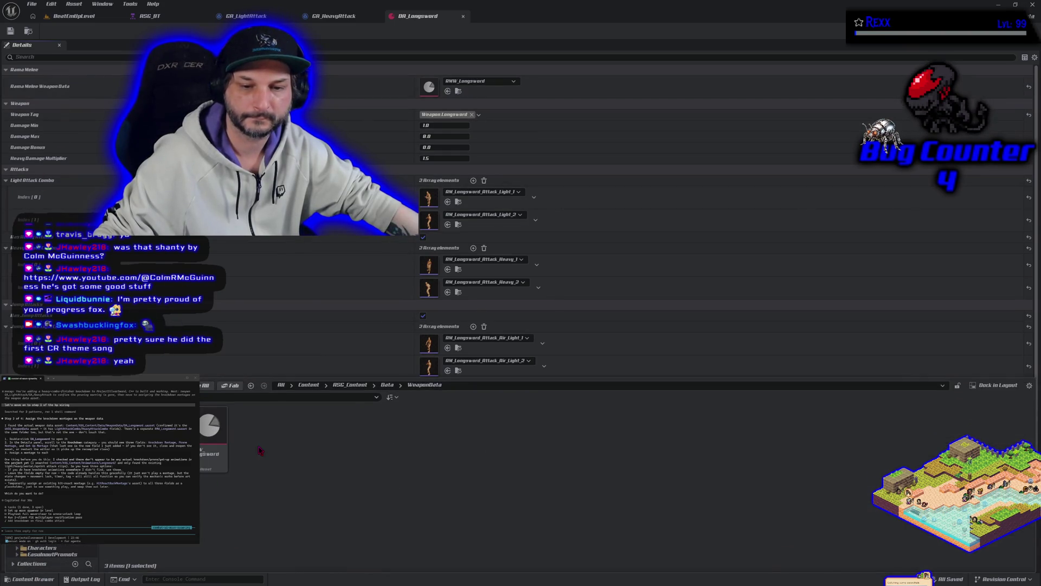
{"action": "right_click", "coordinate": [259, 448]}
{"action": "key", "text": "Escape"}
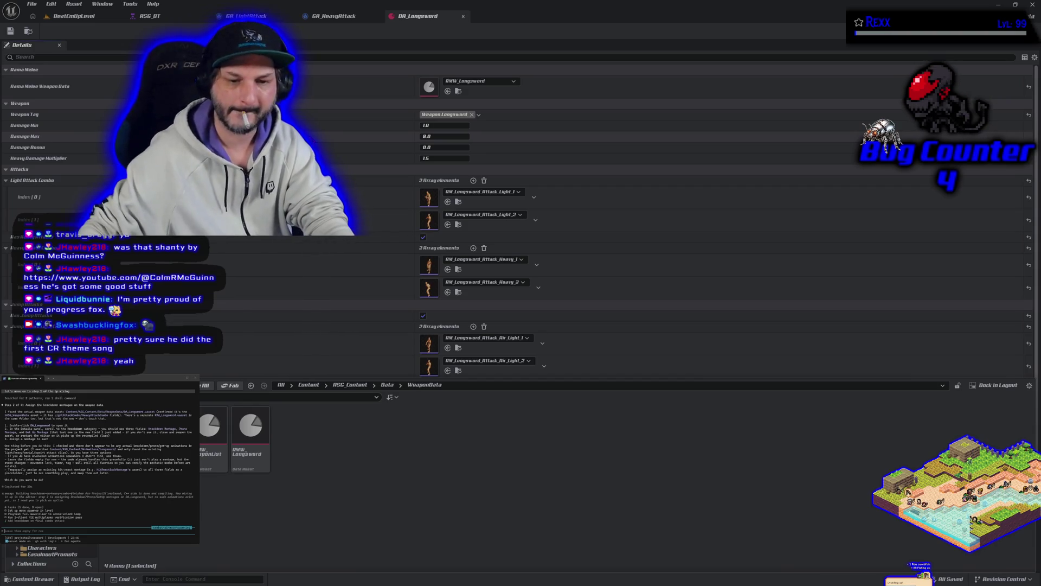
Step: Add the second weapon data asset, delete both with confirmation, and close the content drawer
{"action": "left_click", "coordinate": [221, 452], "text": "ctrl"}
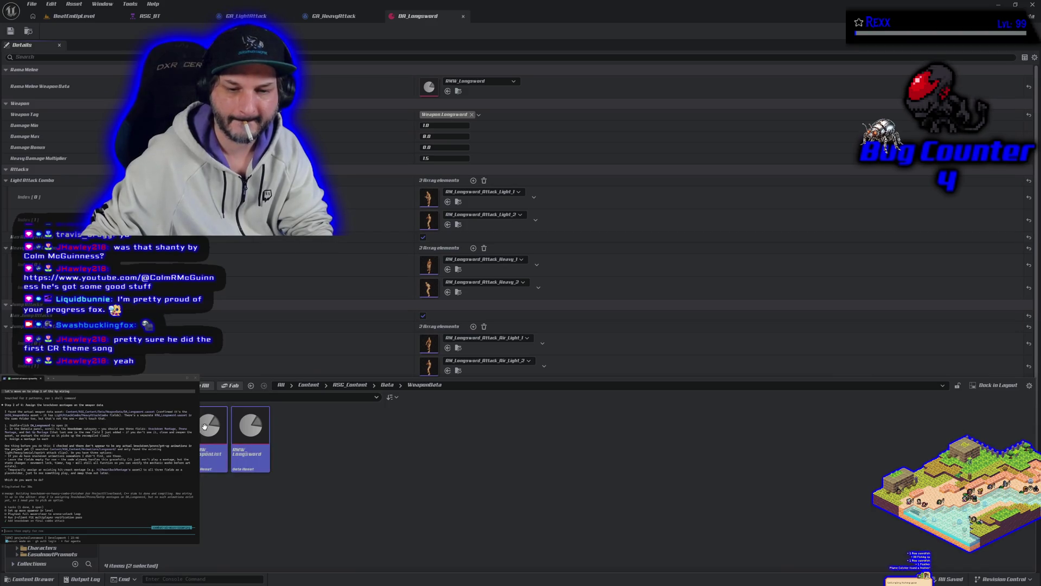
{"action": "key", "text": "Delete"}
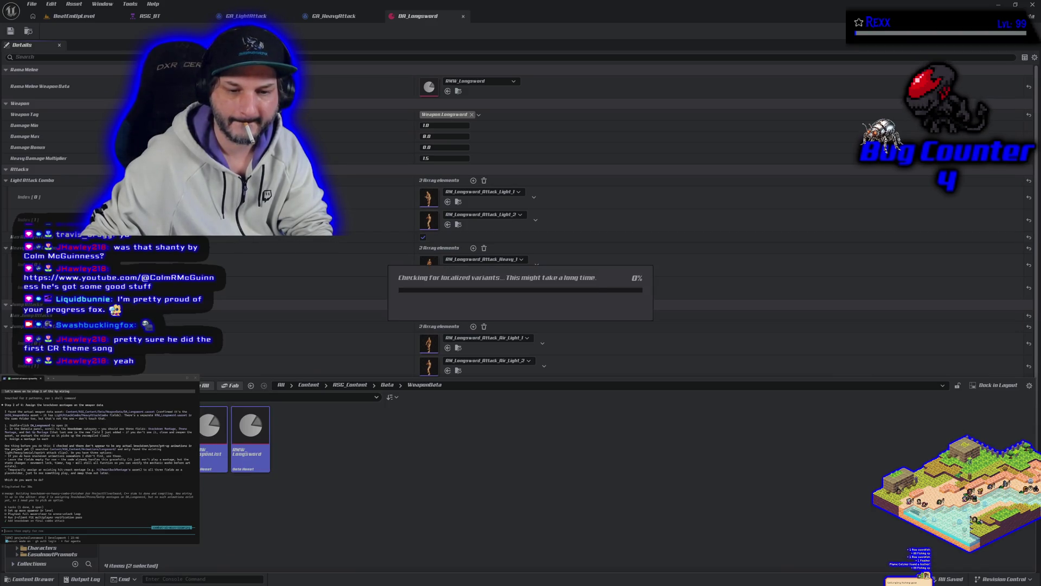
{"action": "key", "text": "Return"}
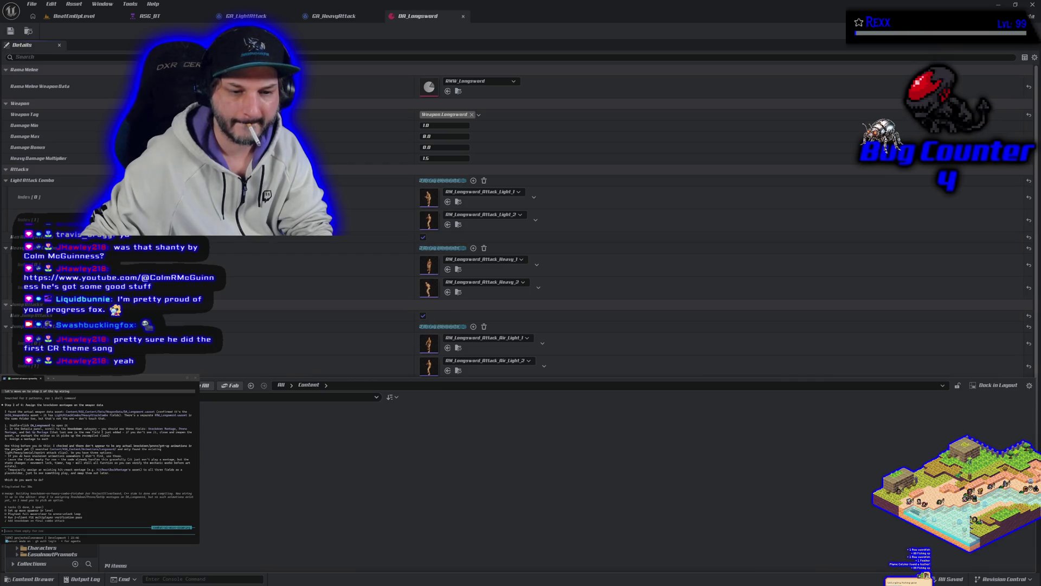
{"action": "left_click", "coordinate": [309, 385]}
{"action": "right_click", "coordinate": [59, 542]}
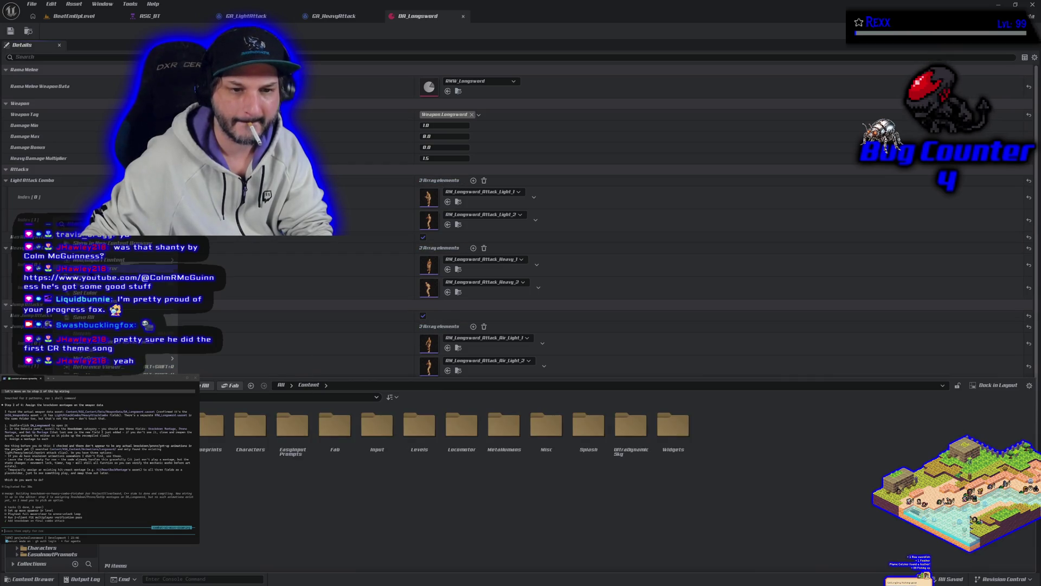
{"action": "left_click", "coordinate": [250, 385]}
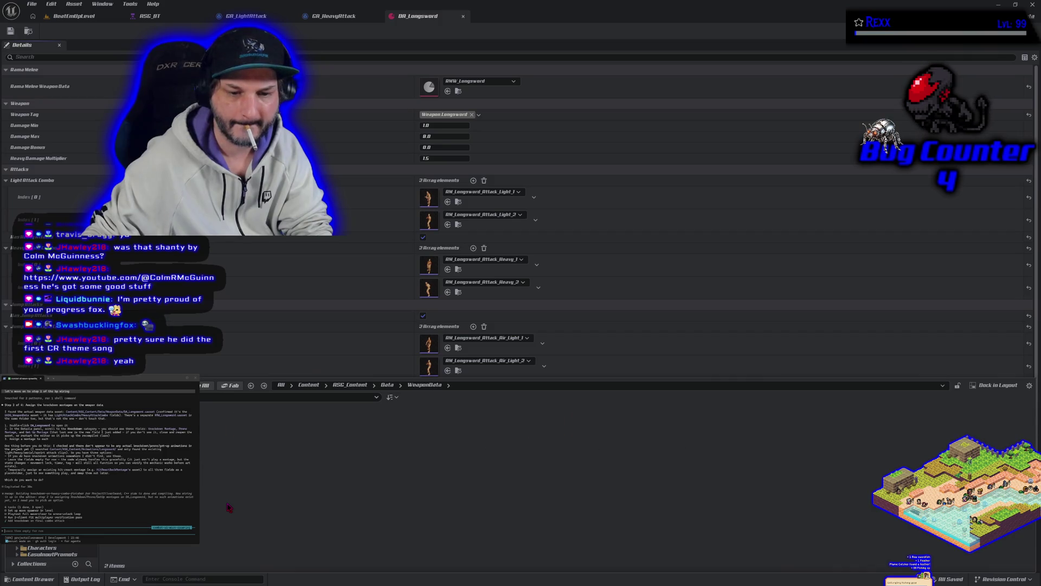
{"action": "left_click", "coordinate": [444, 17]}
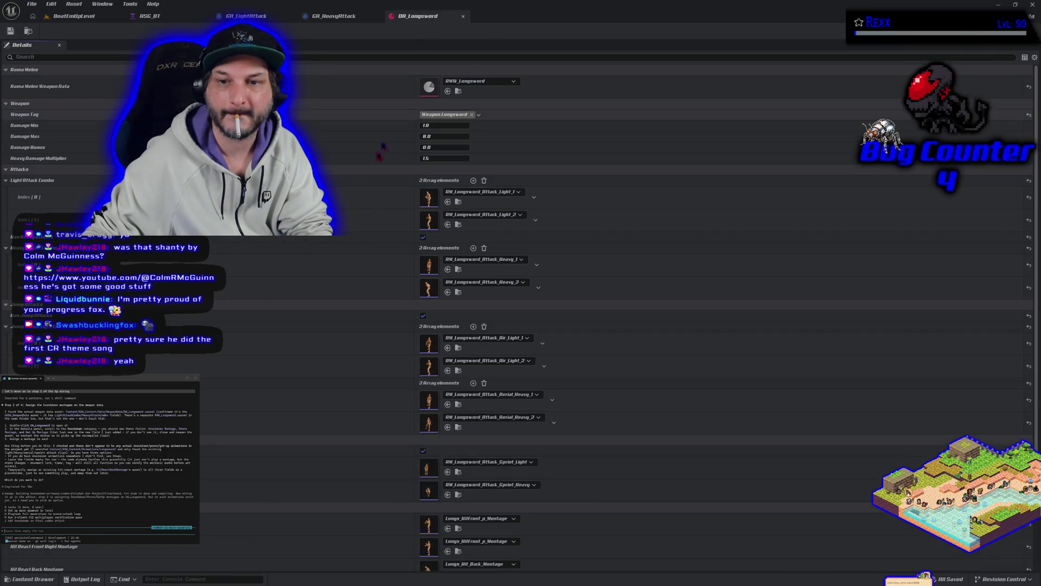
Step: Scroll DA_Longsword's Details down to Hit Reactions and collapse the empty Dodge montage category
{"action": "scroll", "coordinate": [355, 223], "scroll_direction": "down", "scroll_amount": 5}
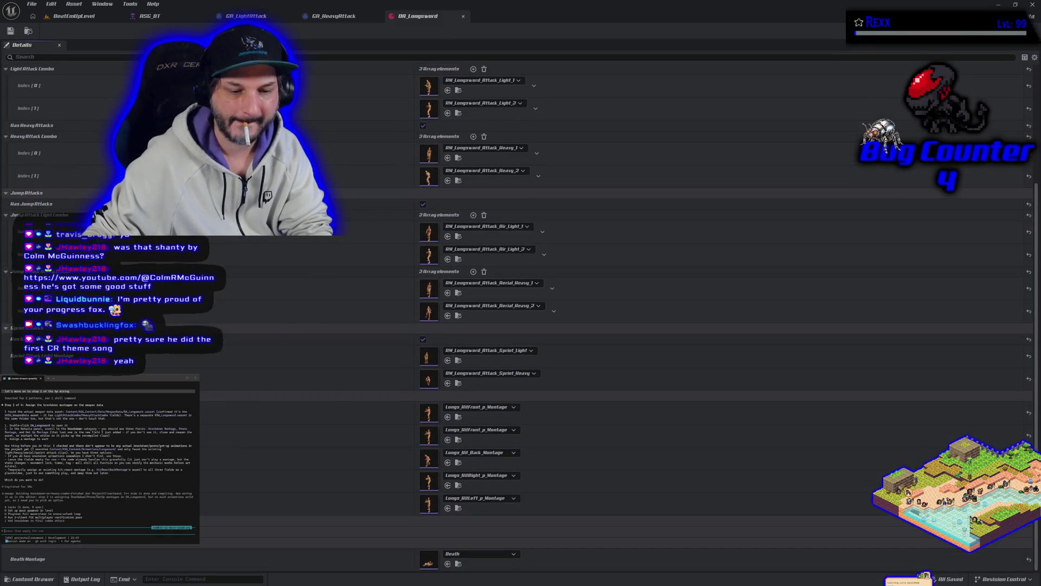
{"action": "scroll", "coordinate": [316, 284], "scroll_direction": "down", "scroll_amount": 1}
{"action": "scroll", "coordinate": [542, 315], "scroll_direction": "down", "scroll_amount": 3}
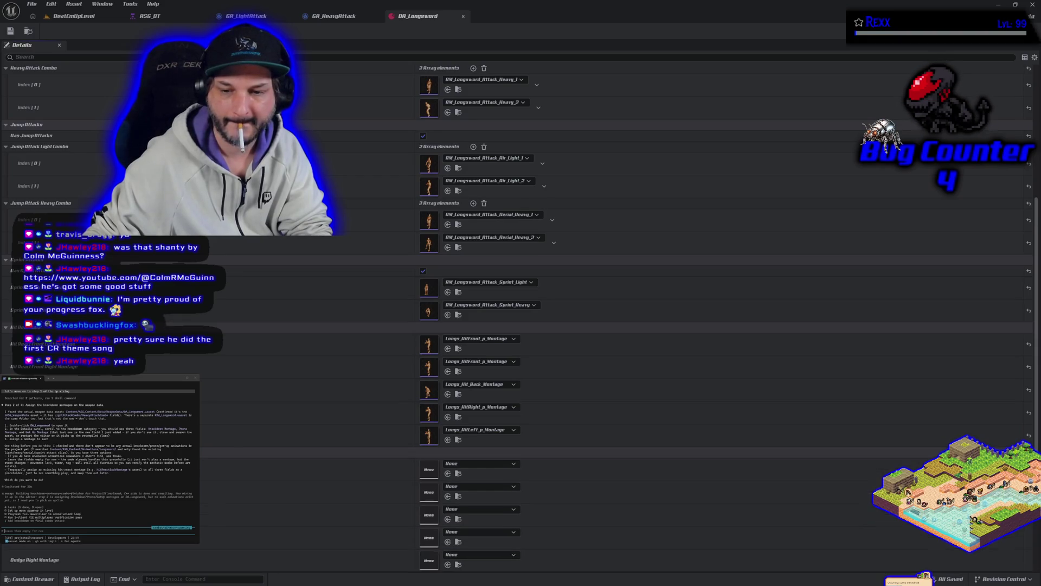
{"action": "scroll", "coordinate": [705, 315], "scroll_direction": "down", "scroll_amount": 8}
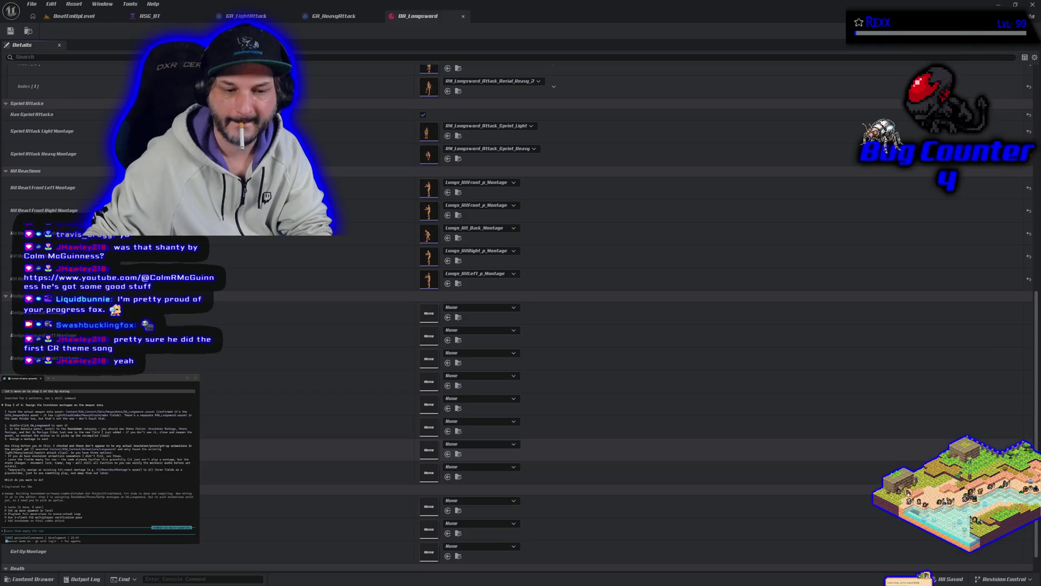
{"action": "left_click", "coordinate": [6, 295]}
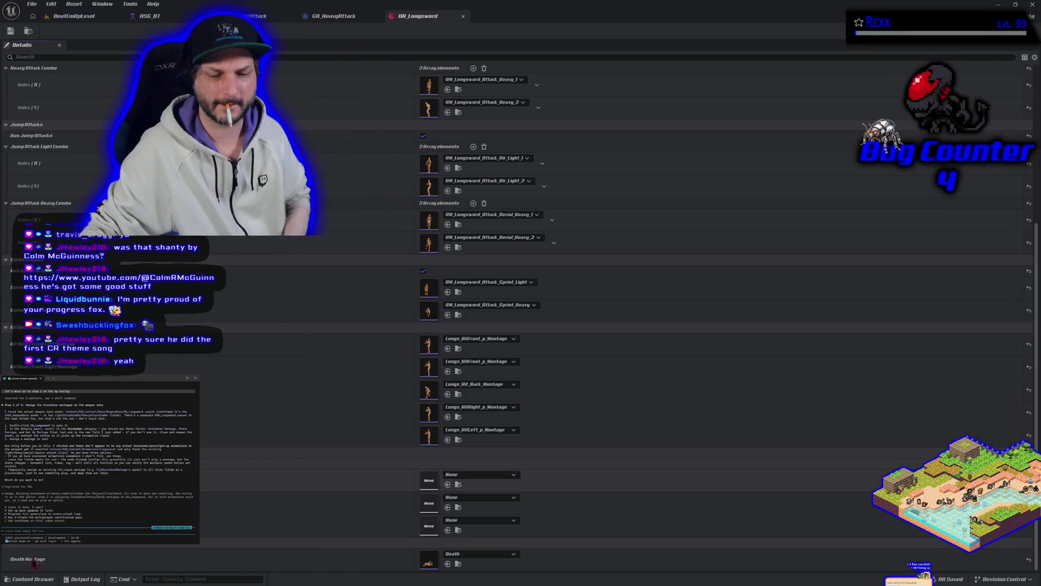
{"action": "left_click", "coordinate": [34, 579]}
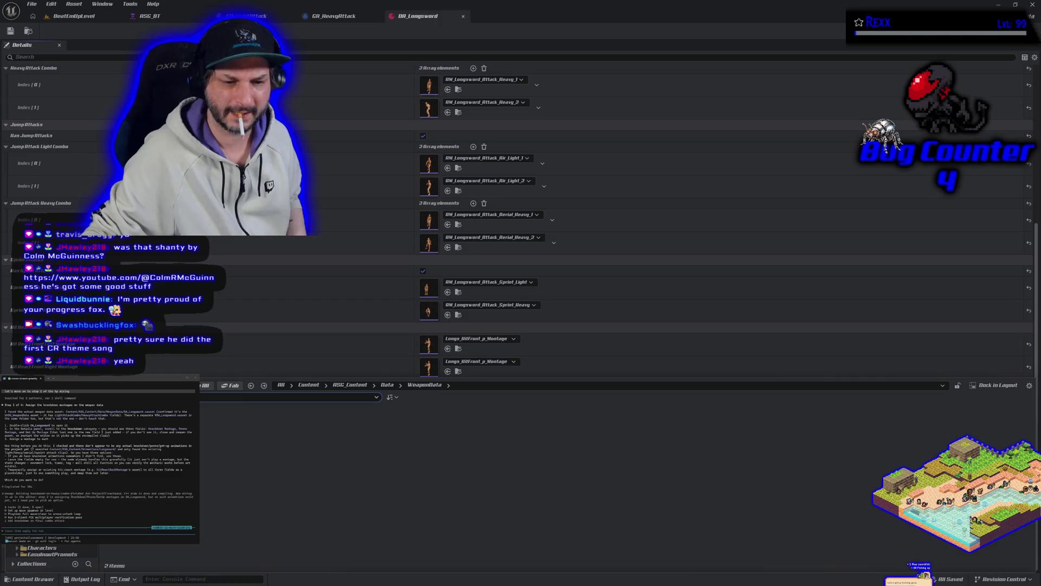
Step: Go to ASG_Content > Animations > Longsword, trying a 'back' search along the way
{"action": "left_click", "coordinate": [41, 541]}
{"action": "double_click", "coordinate": [124, 424]}
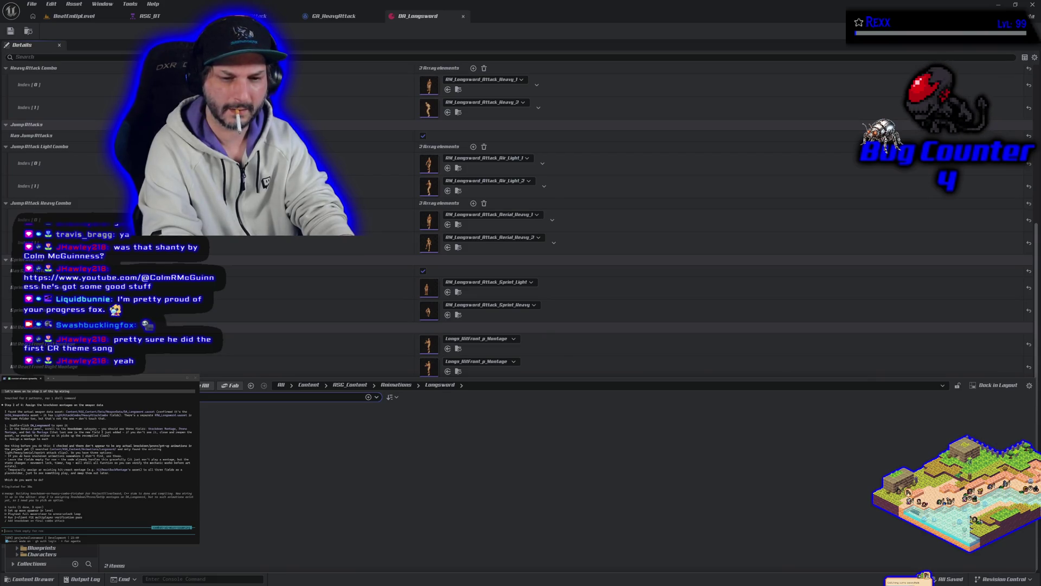
{"action": "key", "text": "BackSpace"}
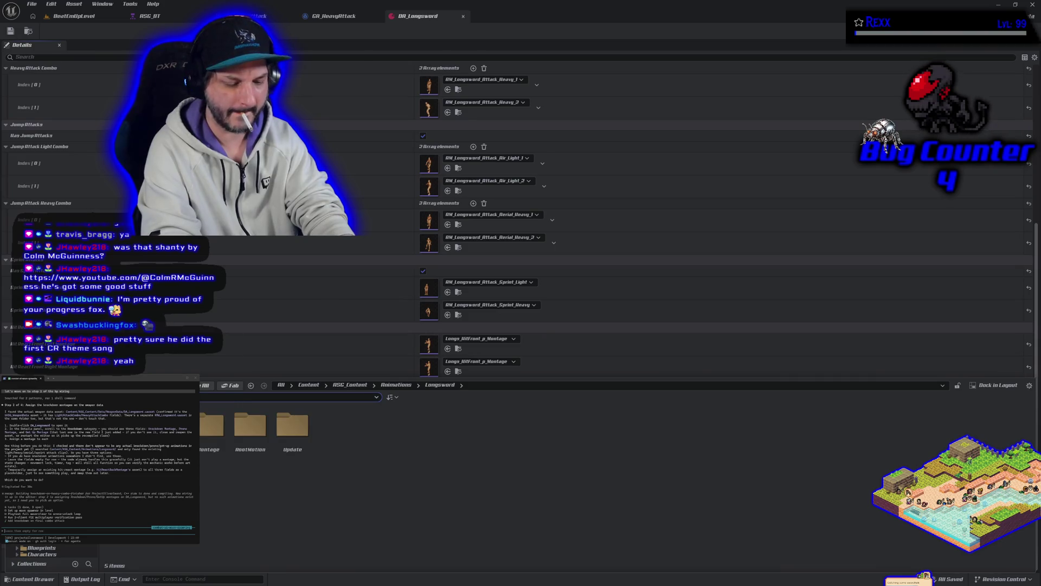
{"action": "type", "text": "back"}
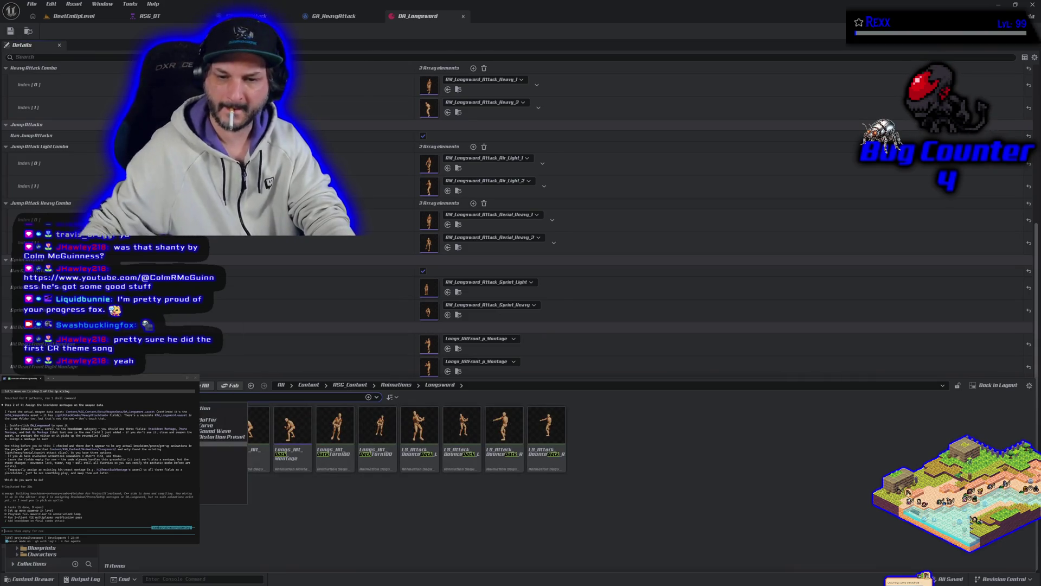
{"action": "key", "text": "Escape"}
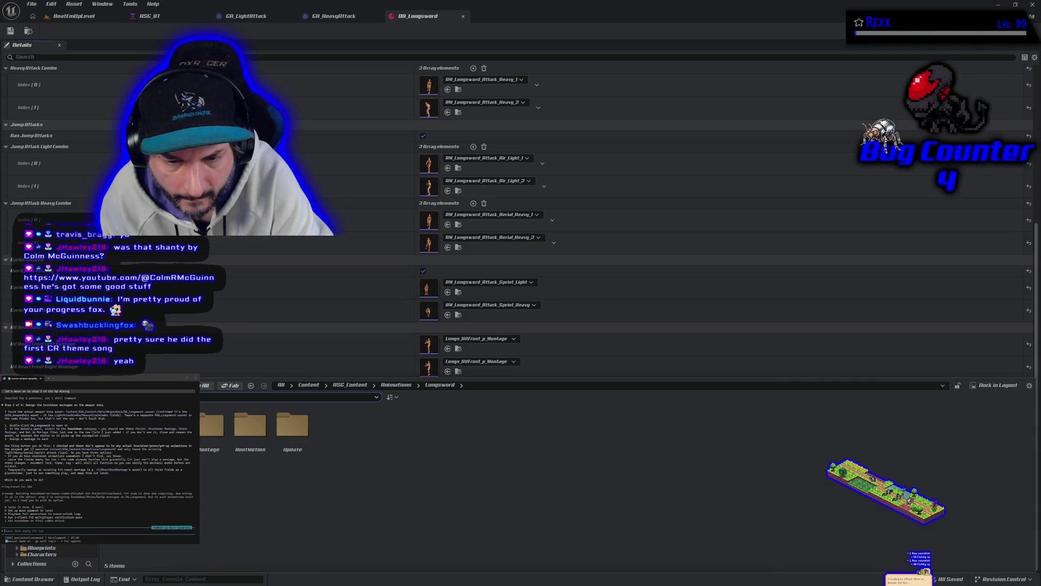
Step: Open the RootMotion folder and open Longs_KD_1 in the animation editor
{"action": "double_click", "coordinate": [250, 428]}
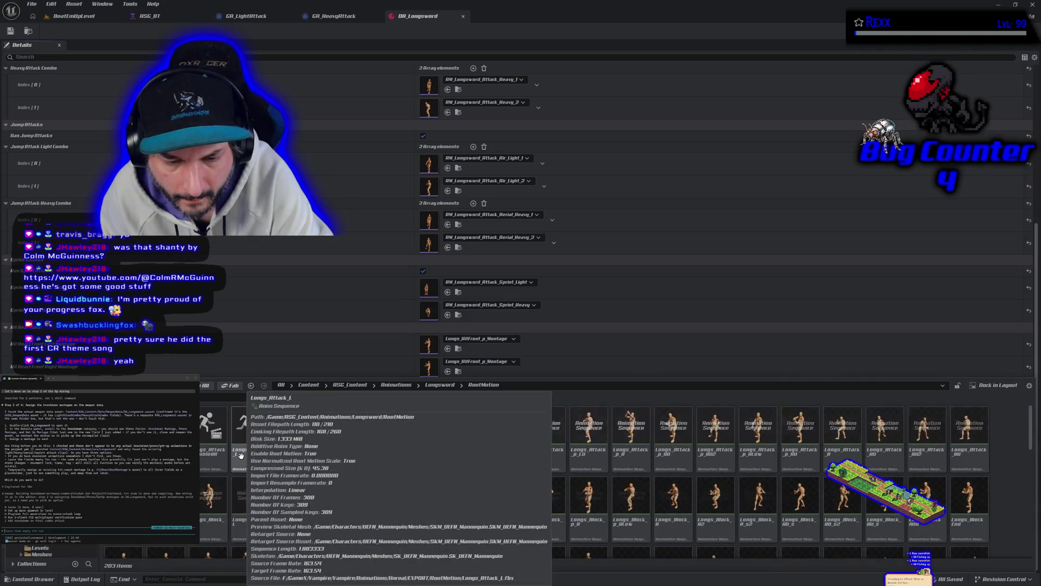
{"action": "scroll", "coordinate": [305, 489], "scroll_direction": "down", "scroll_amount": 1}
{"action": "scroll", "coordinate": [464, 523], "scroll_direction": "down", "scroll_amount": 1}
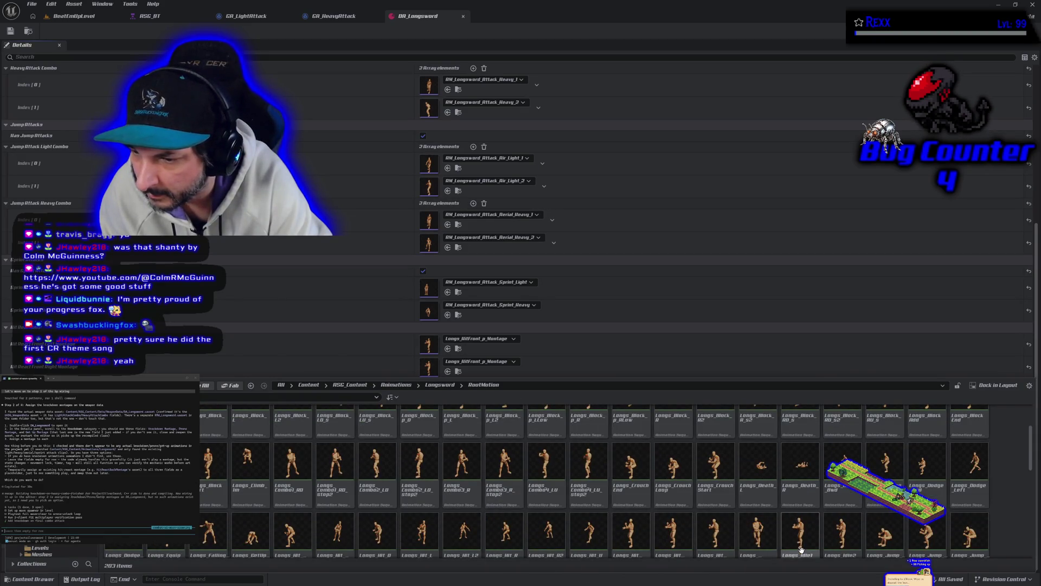
{"action": "scroll", "coordinate": [405, 473], "scroll_direction": "down", "scroll_amount": 3}
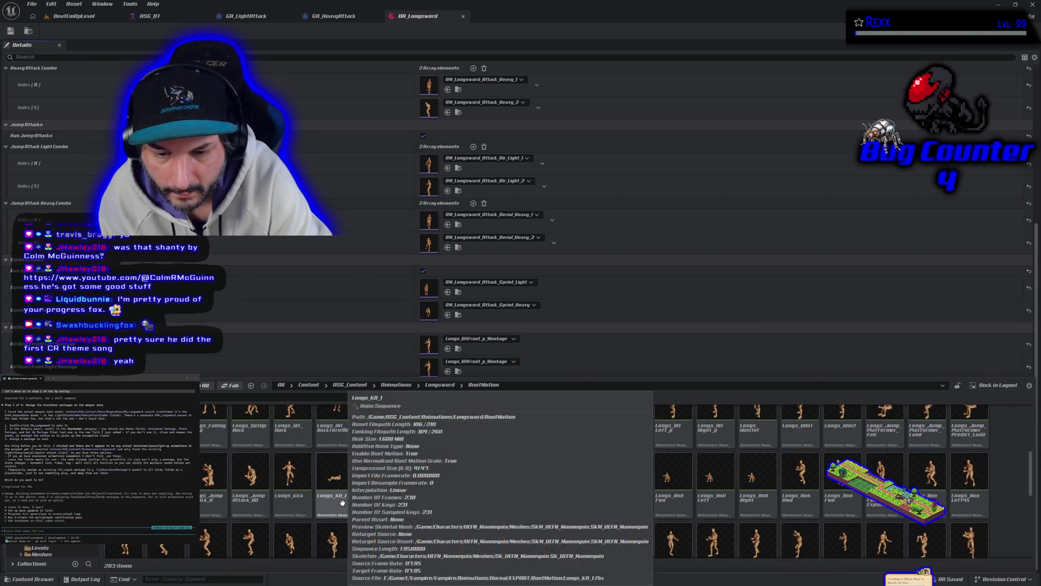
{"action": "double_click", "coordinate": [344, 507]}
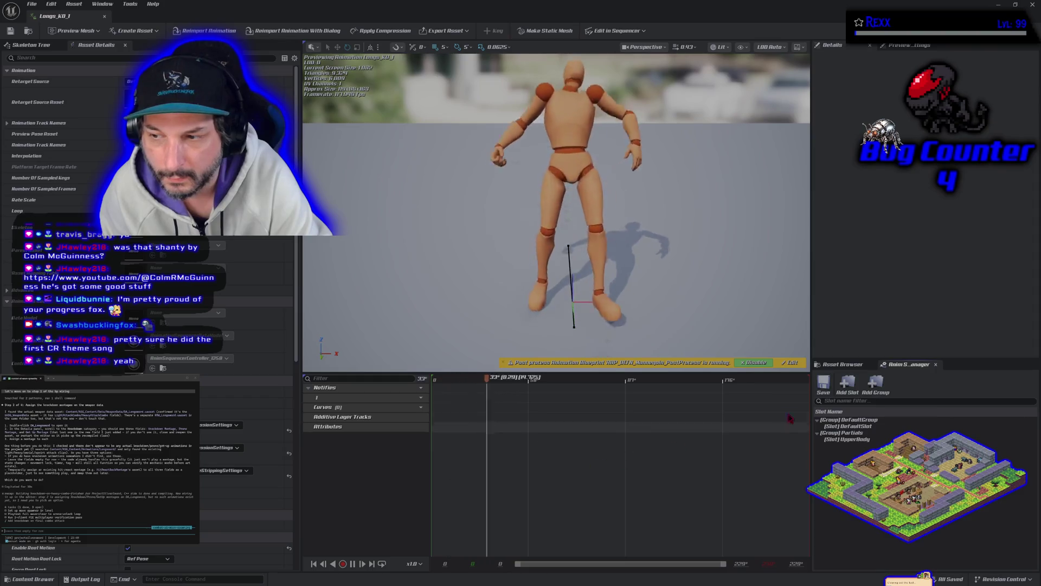
Step: Preview Longs_KD_2, Longs_KD_Air and Longs_KD_AirStrong in the Asset Browser, settling on Longs_KD_Air
{"action": "left_click", "coordinate": [842, 364]}
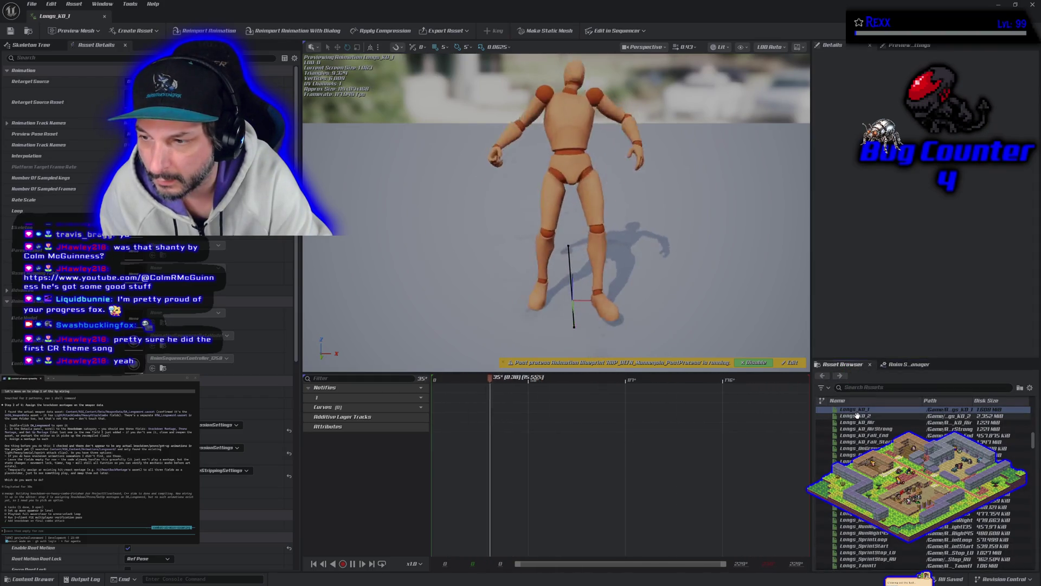
{"action": "left_click", "coordinate": [856, 416]}
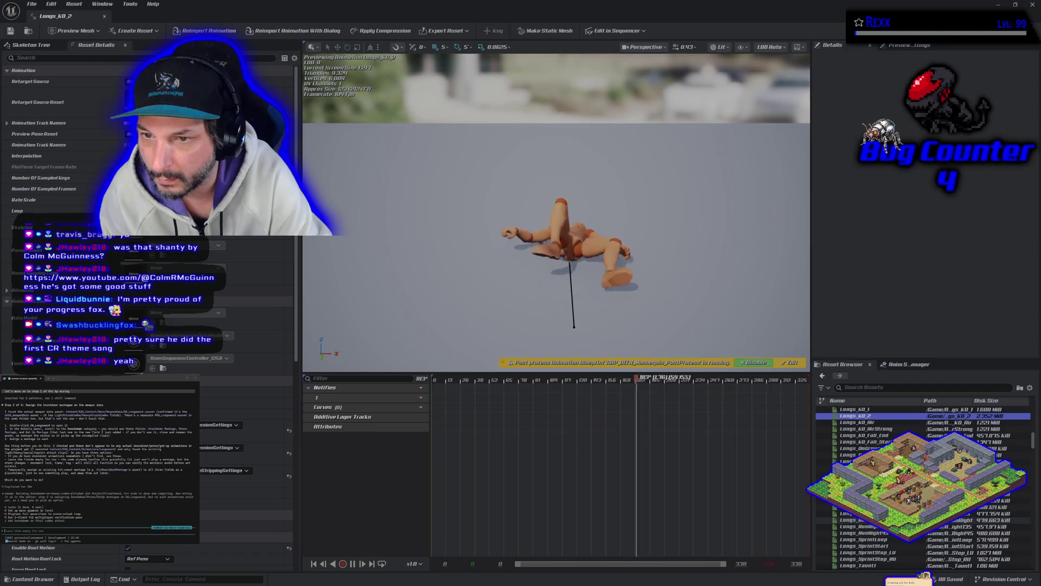
{"action": "left_click", "coordinate": [888, 422]}
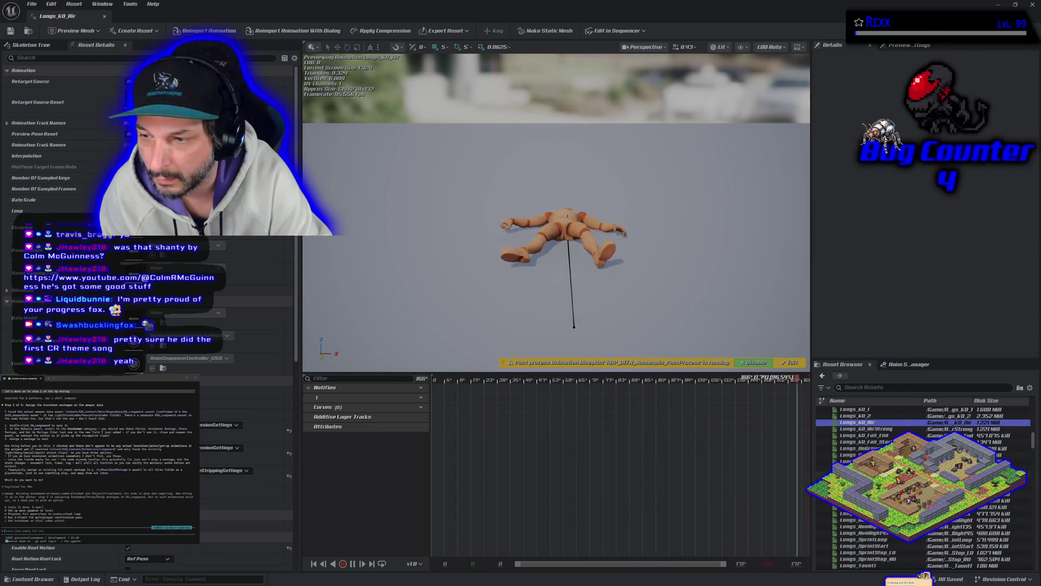
{"action": "left_click", "coordinate": [878, 428]}
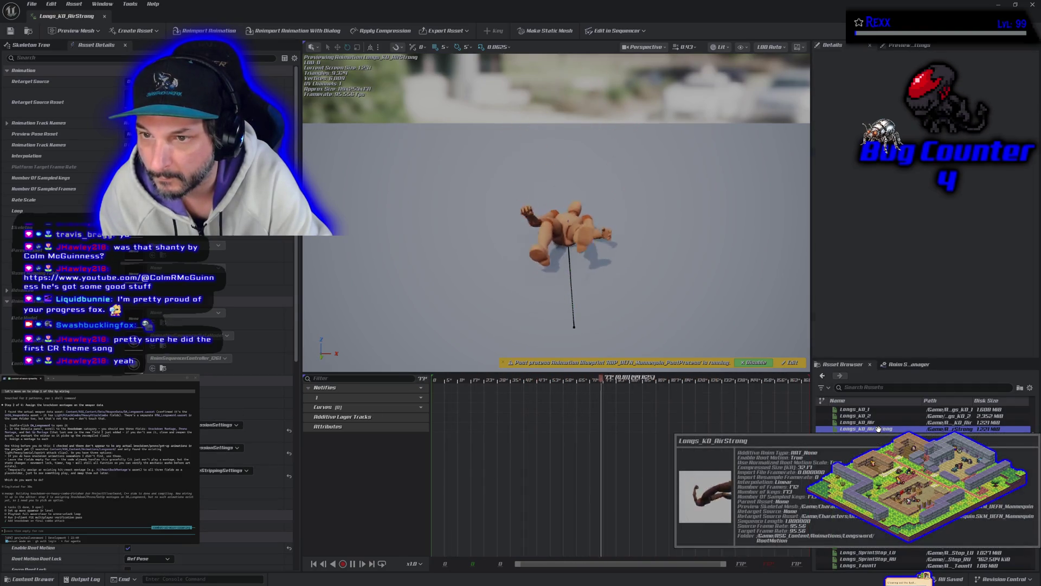
{"action": "left_click", "coordinate": [882, 422]}
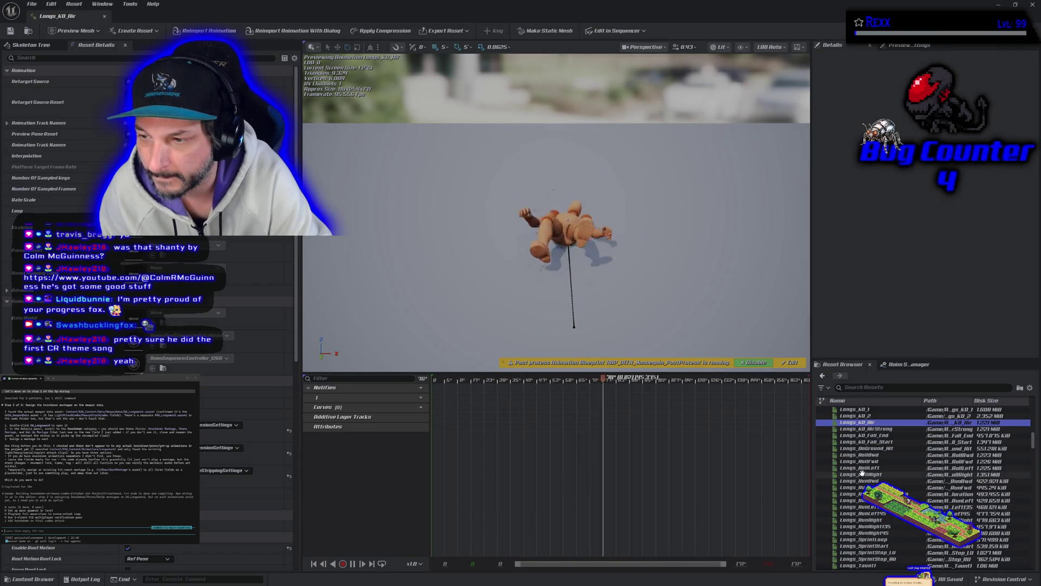
{"action": "left_click", "coordinate": [30, 34]}
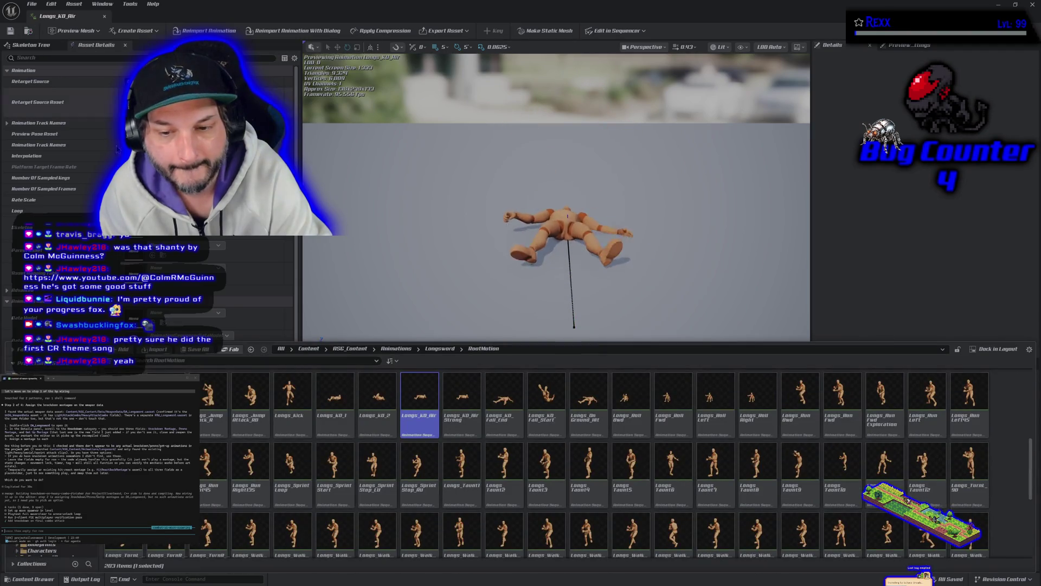
Step: Create an anim montage named AM_Longsword_Knockdown from the knockback animation and save it
{"action": "right_click", "coordinate": [409, 403]}
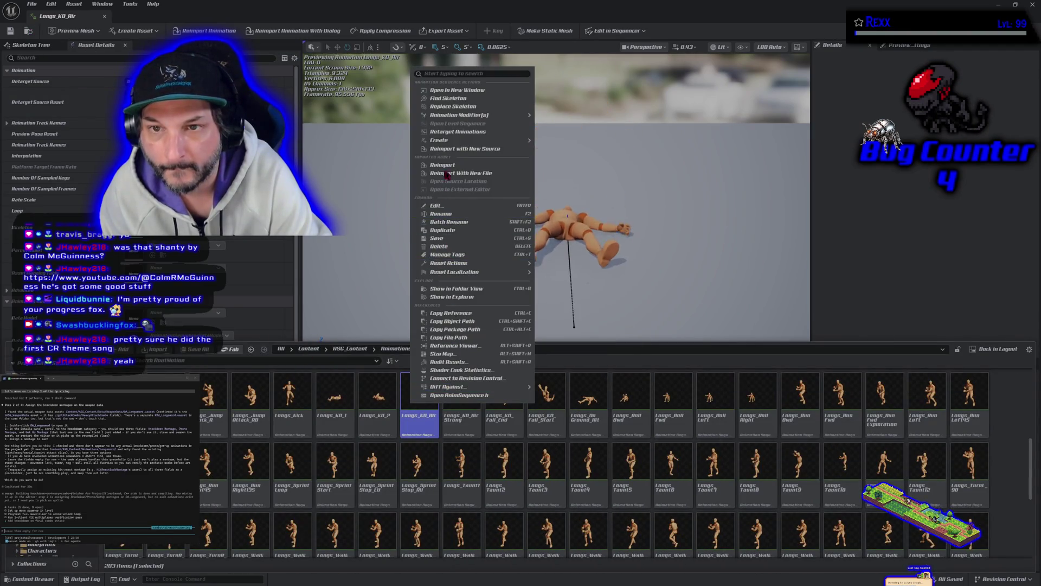
{"action": "mouse_move", "coordinate": [450, 144]}
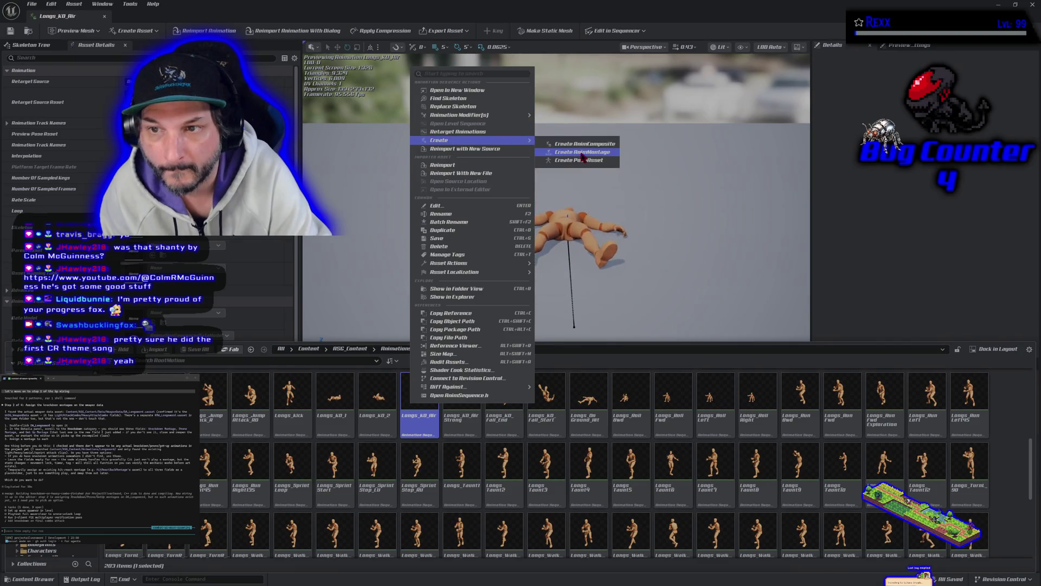
{"action": "left_click", "coordinate": [583, 152]}
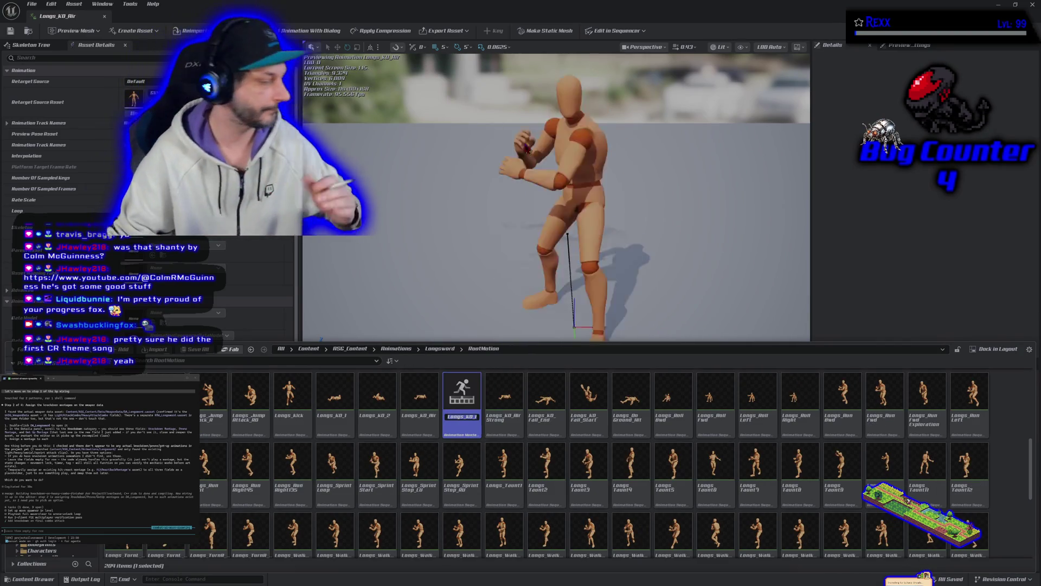
{"action": "type", "text": "AM_"}
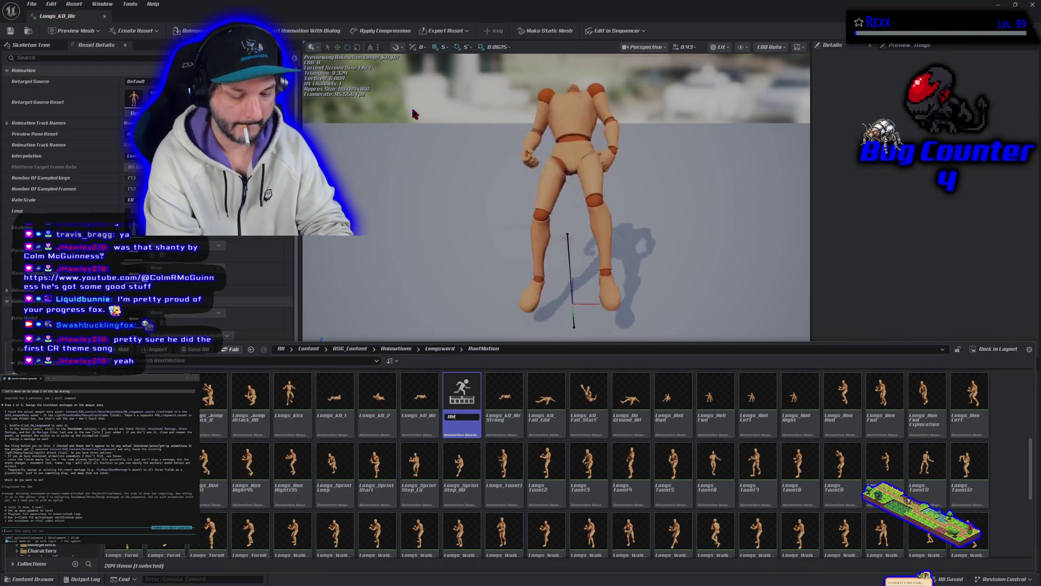
{"action": "type", "text": "Longswor"}
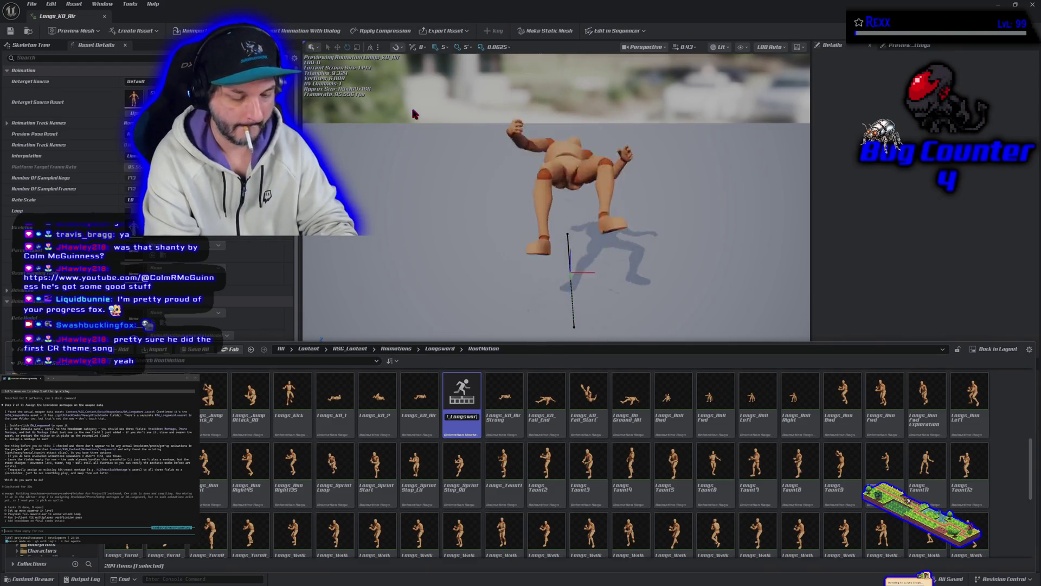
{"action": "type", "text": "d_G"}
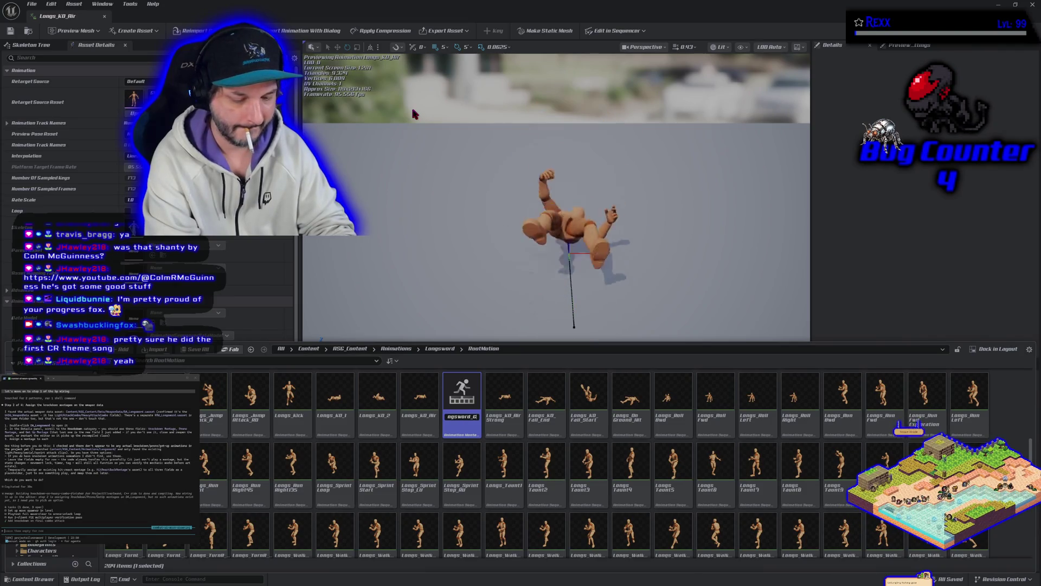
{"action": "type", "text": "oProne"}
{"action": "key", "text": "BackSpace"}
{"action": "key", "text": "BackSpace"}
{"action": "key", "text": "BackSpace"}
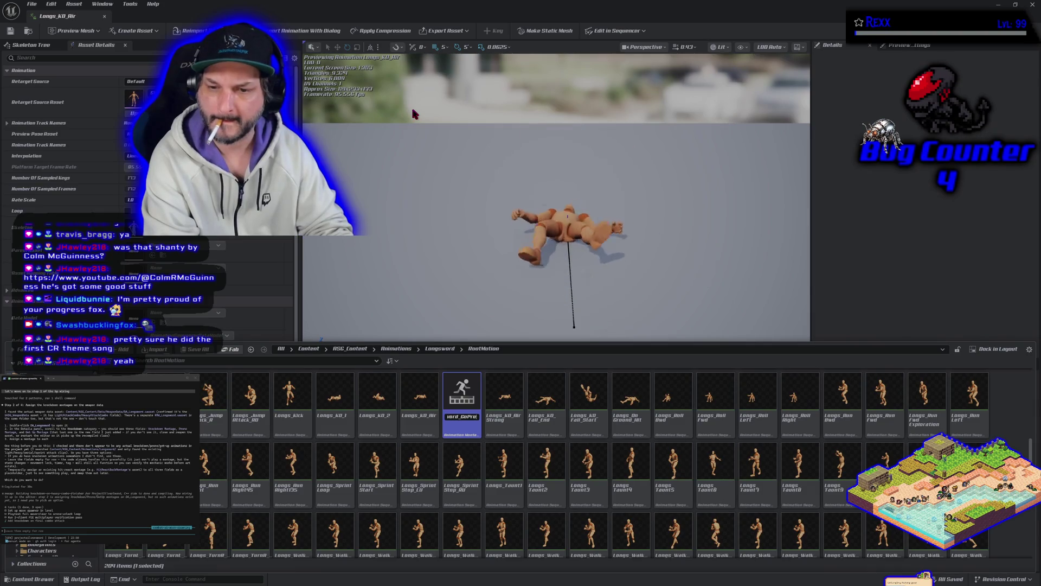
{"action": "type", "text": "Knockdown"}
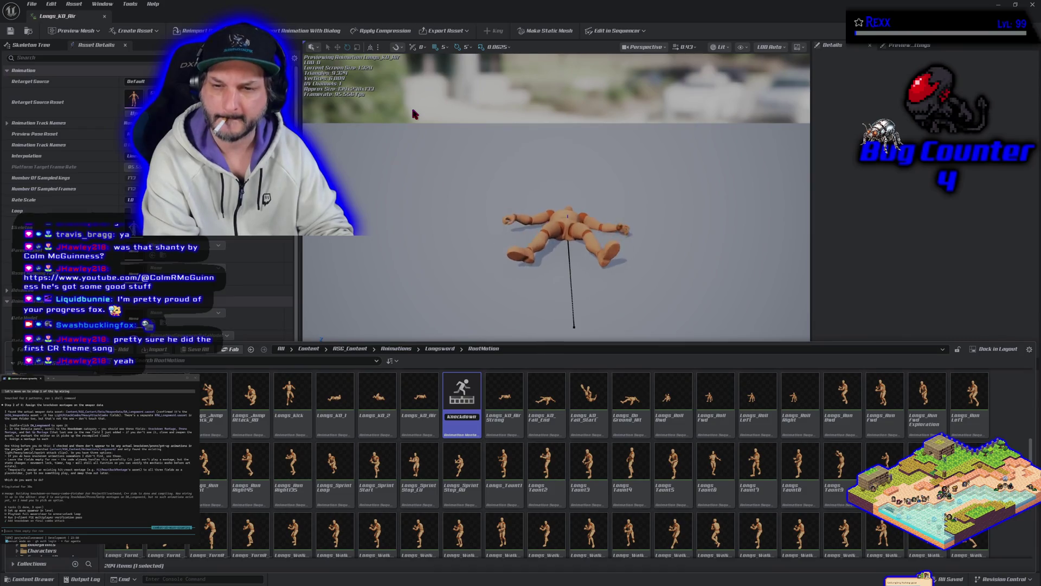
{"action": "key", "text": "Return"}
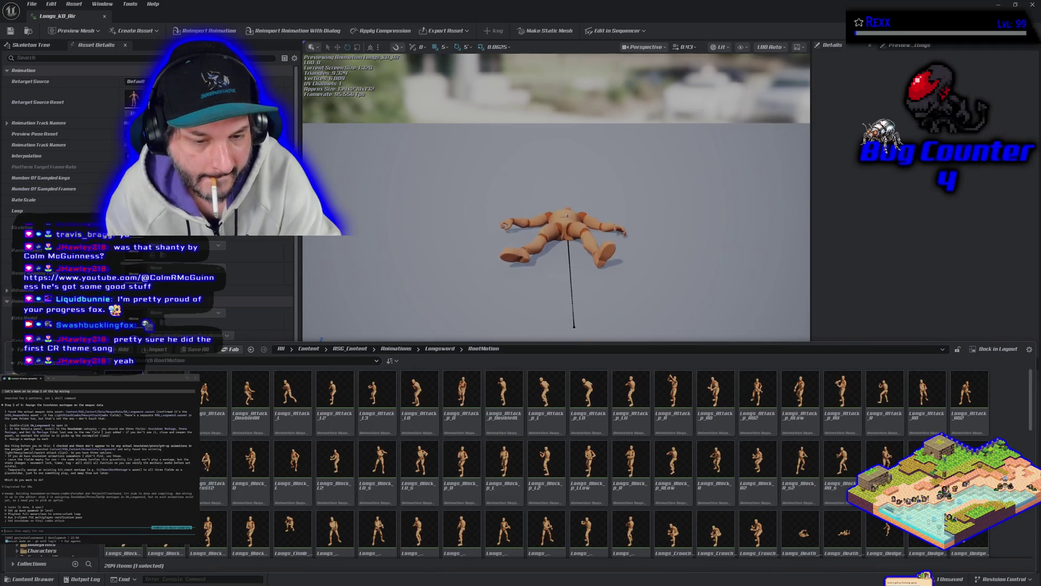
{"action": "key", "text": "ctrl+s"}
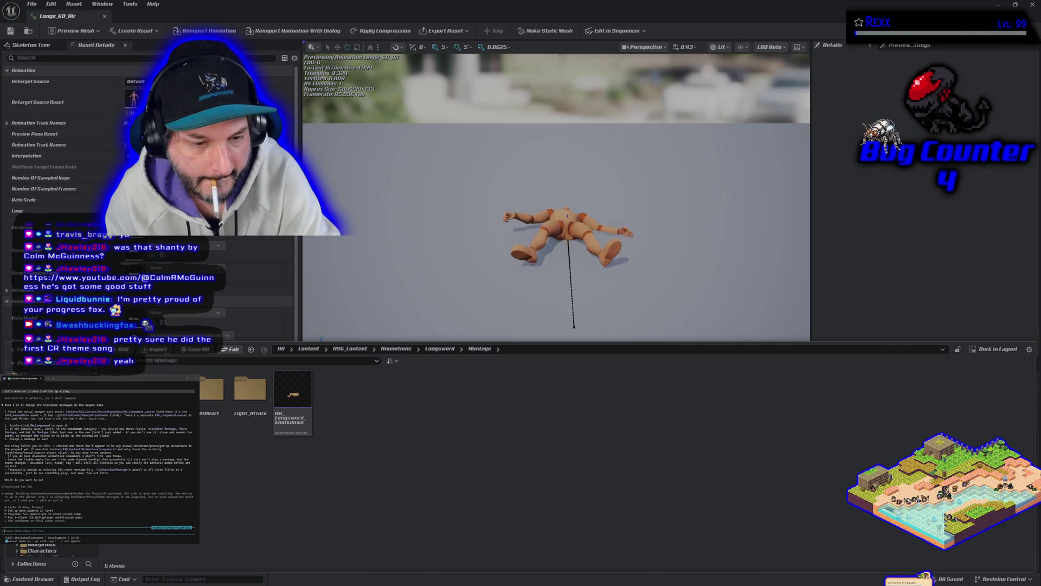
Step: Create a Knockdown folder in the Montage folder and move RM_Longsword_Knockdown into it
{"action": "right_click", "coordinate": [373, 425]}
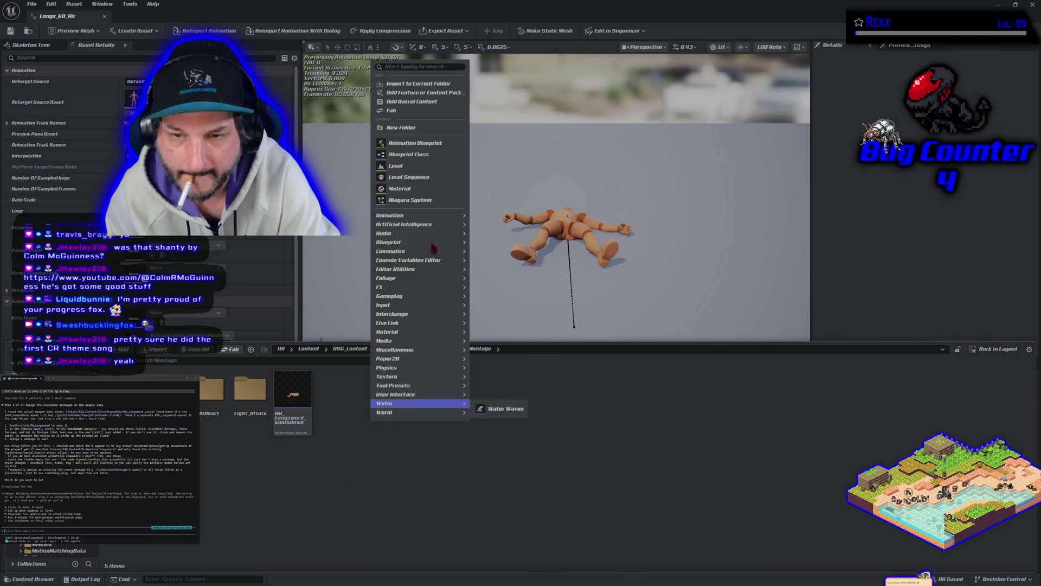
{"action": "left_click", "coordinate": [424, 133]}
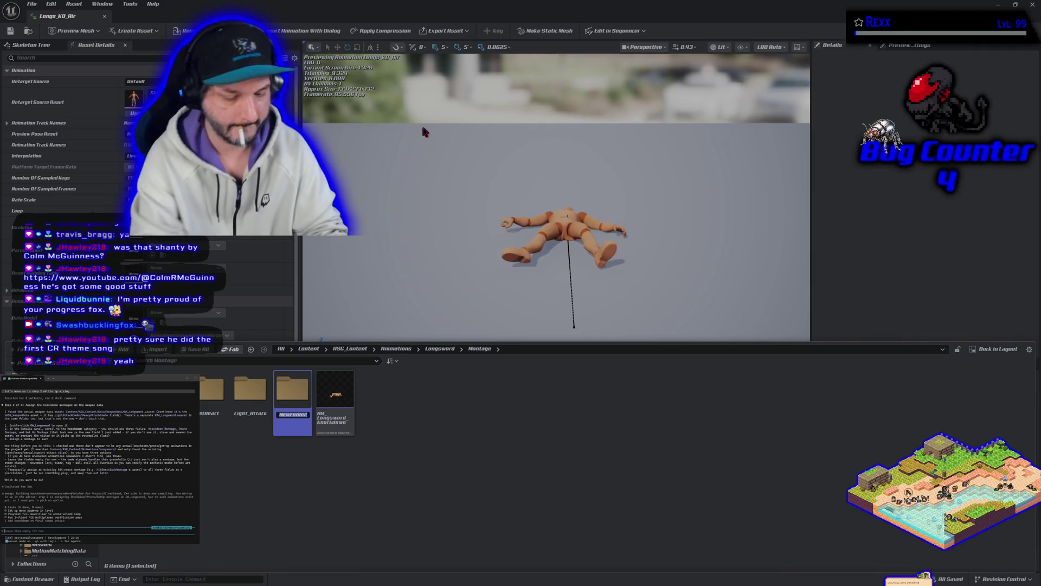
{"action": "type", "text": "knockdown"}
{"action": "key", "text": "Return"}
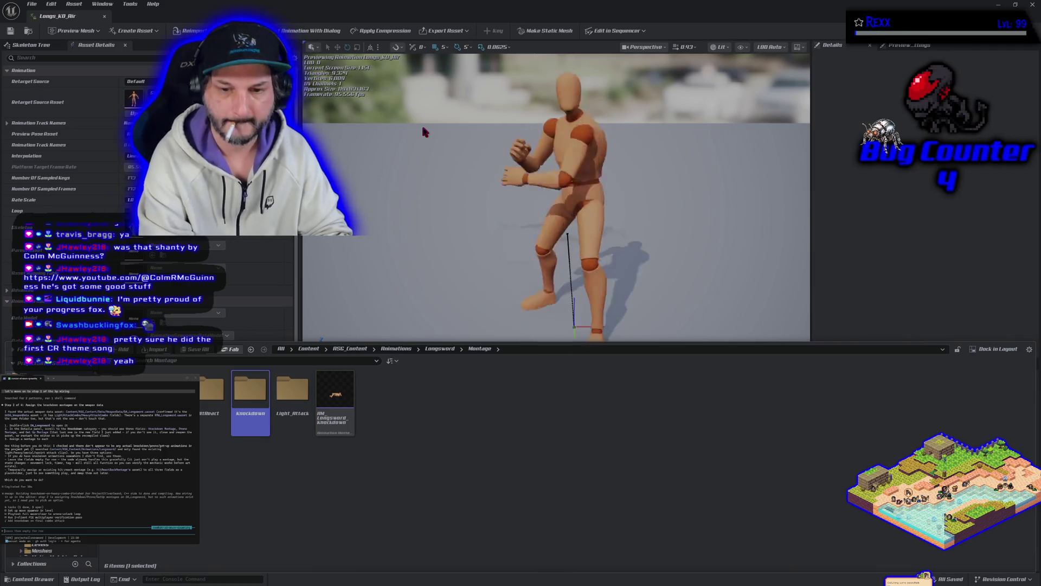
{"action": "mouse_move", "coordinate": [342, 401]}
{"action": "left_mouse_down"}
{"action": "mouse_move", "coordinate": [326, 429]}
{"action": "mouse_move", "coordinate": [244, 418]}
{"action": "mouse_move", "coordinate": [249, 407]}
{"action": "left_mouse_up"}
{"action": "left_click", "coordinate": [266, 420]}
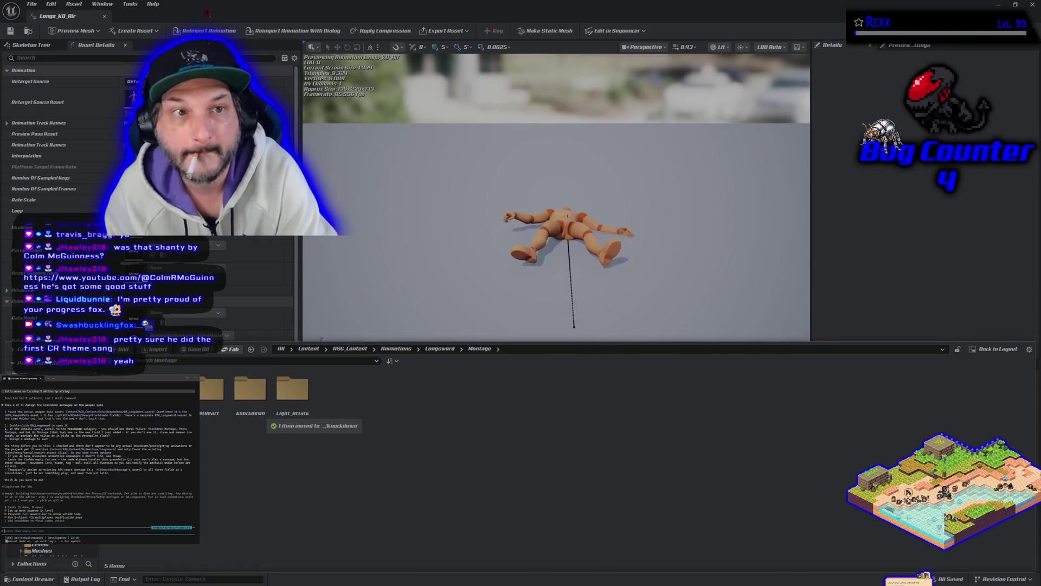
Step: Dock the animation editor, check DA_Longsword, then browse to the Longsword InPlace animations folder
{"action": "left_click_drag", "start_coordinate": [64, 22], "coordinate": [488, 16]}
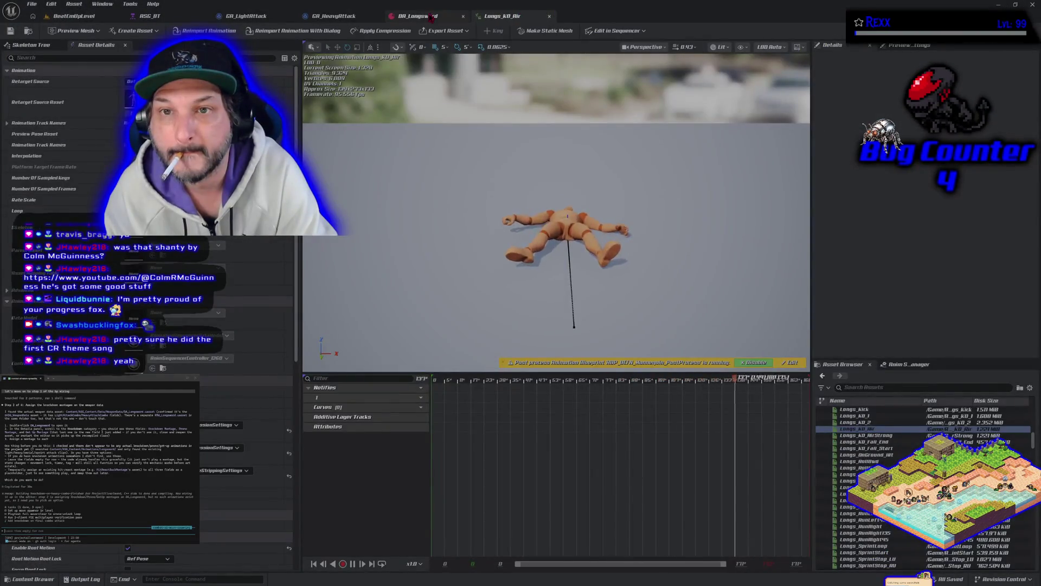
{"action": "left_click", "coordinate": [417, 15]}
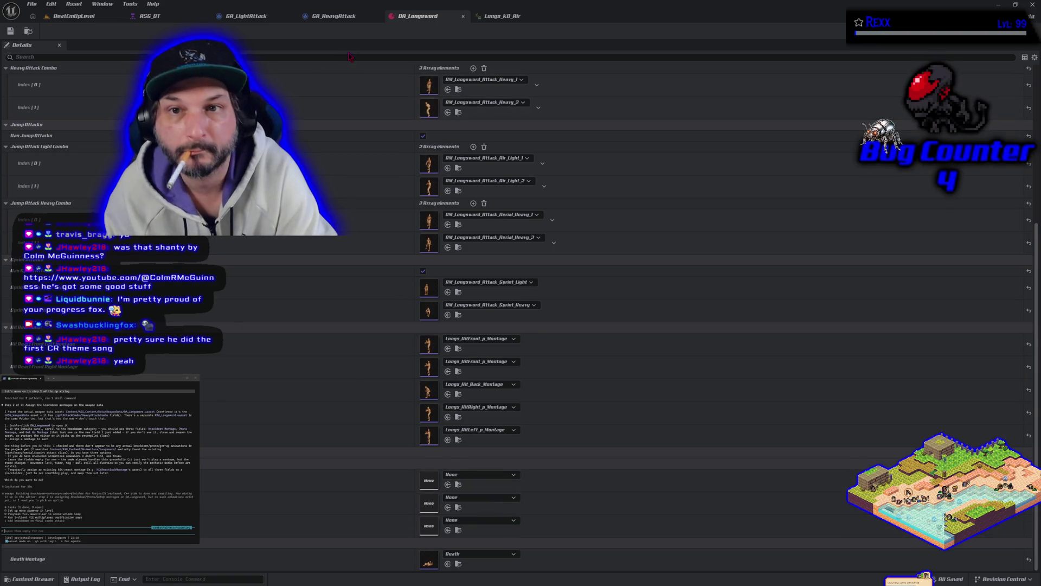
{"action": "left_click", "coordinate": [500, 17]}
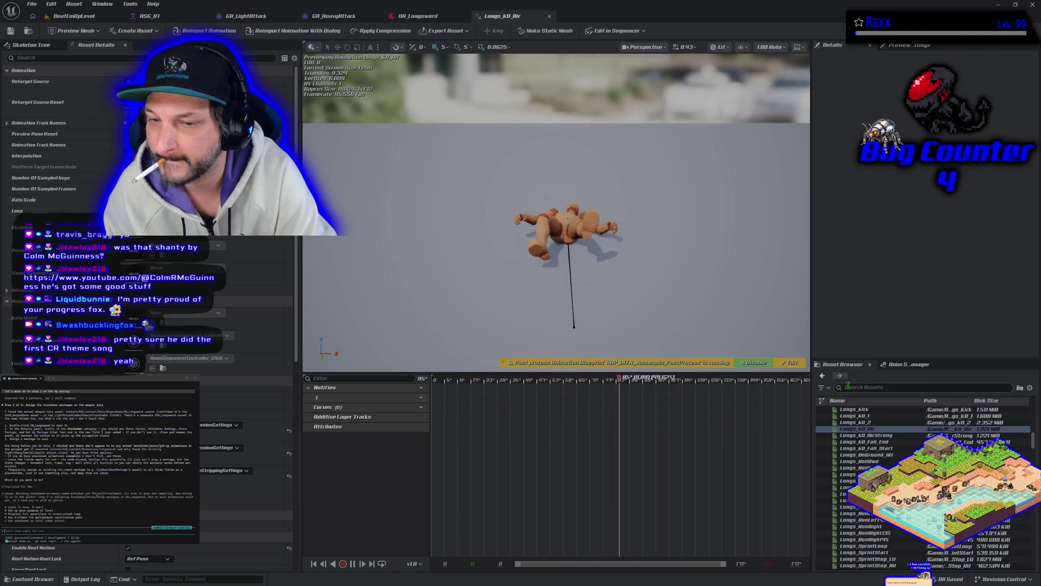
{"action": "left_click", "coordinate": [30, 579]}
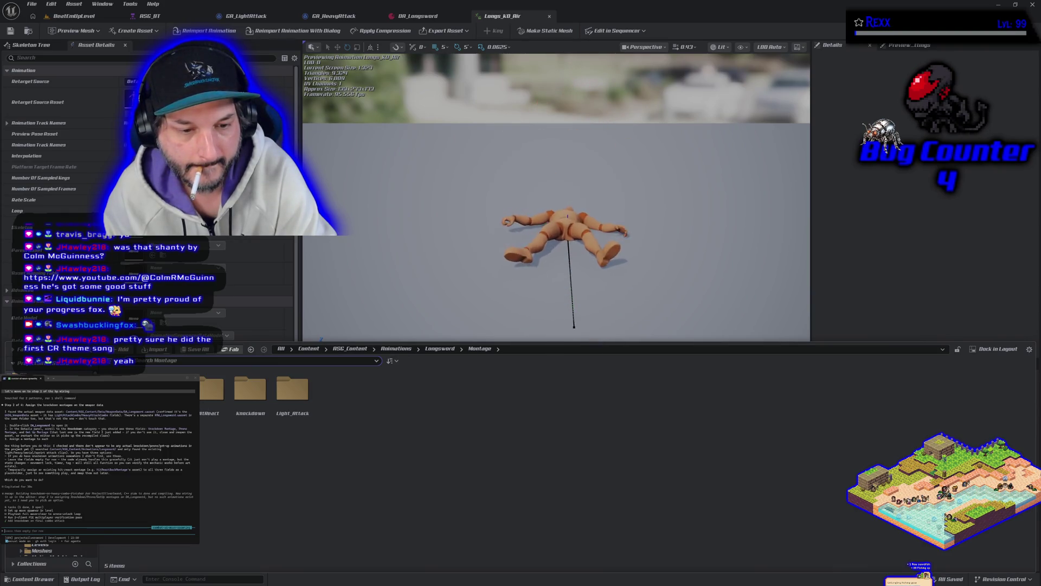
{"action": "left_click", "coordinate": [209, 358]}
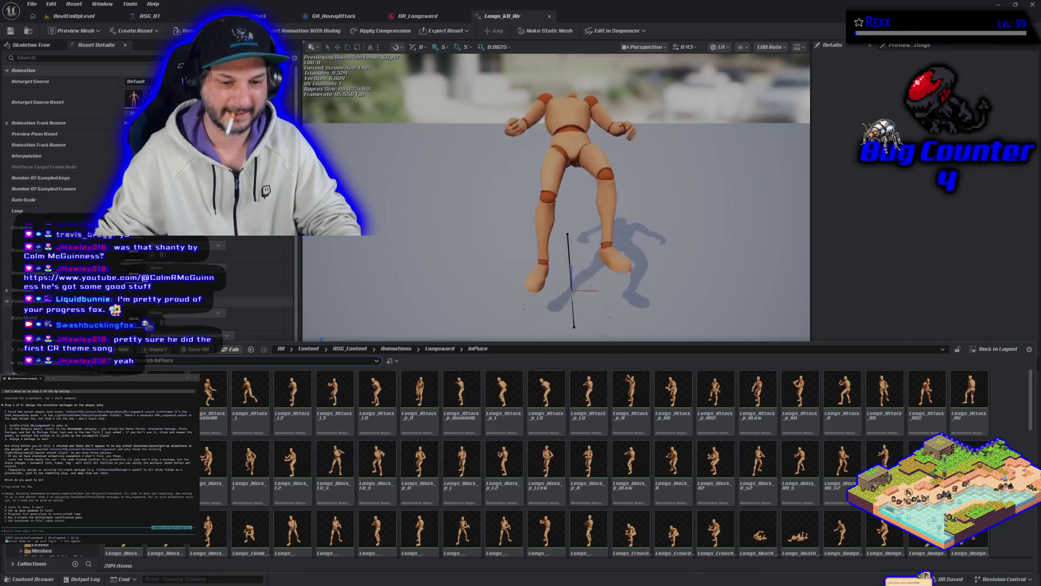
Step: Search the Longsword RootMotion folder for the getup animation
{"action": "left_click", "coordinate": [162, 369]}
{"action": "left_click", "coordinate": [160, 360]}
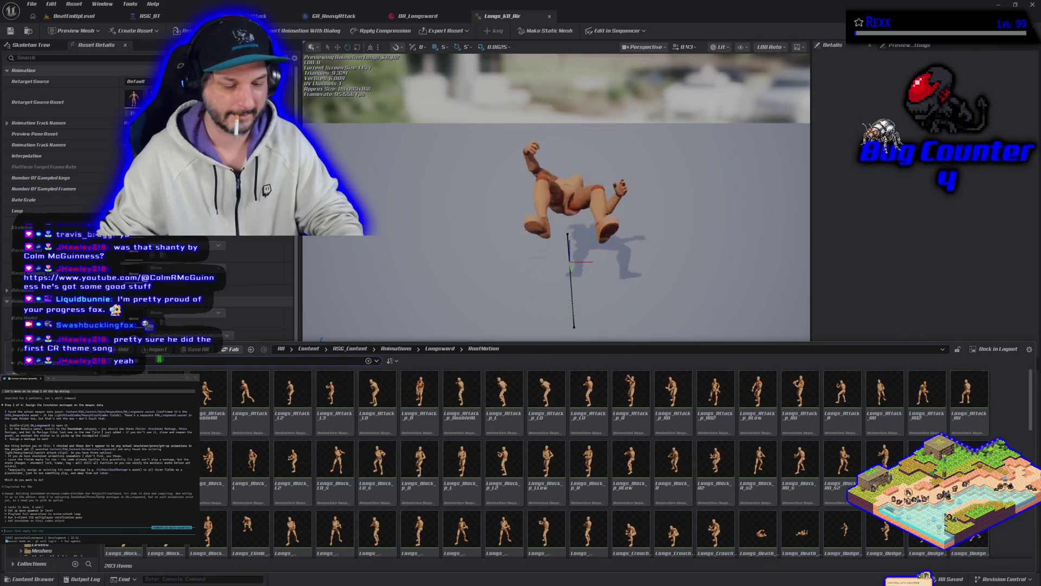
{"action": "type", "text": "getup"}
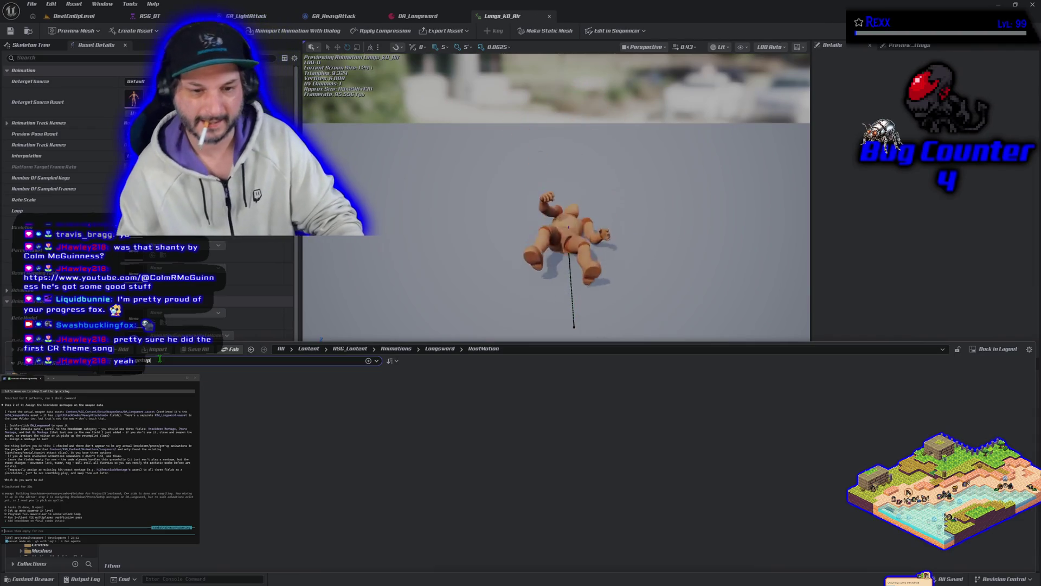
{"action": "key", "text": "BackSpace"}
{"action": "key", "text": "BackSpace"}
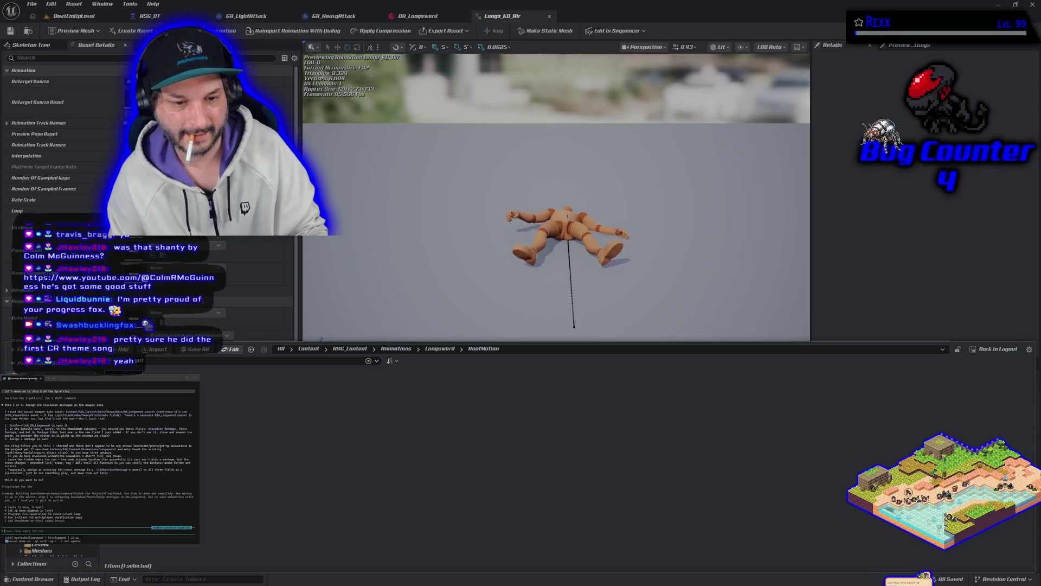
Step: Create an AnimMontage from the getup animation and save all renamed assets
{"action": "right_click", "coordinate": [125, 390]}
{"action": "mouse_move", "coordinate": [179, 145]}
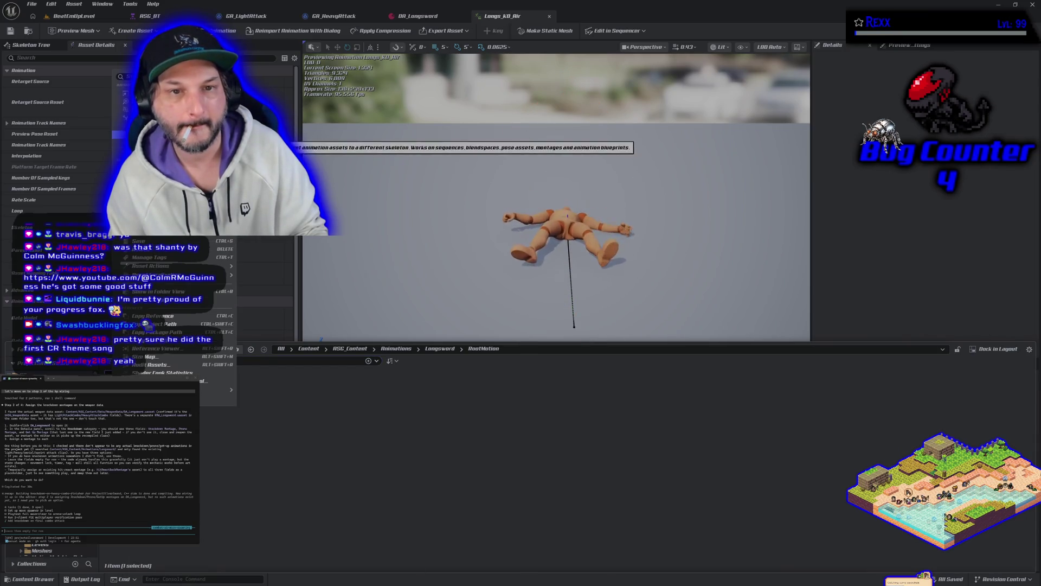
{"action": "left_click", "coordinate": [309, 155]}
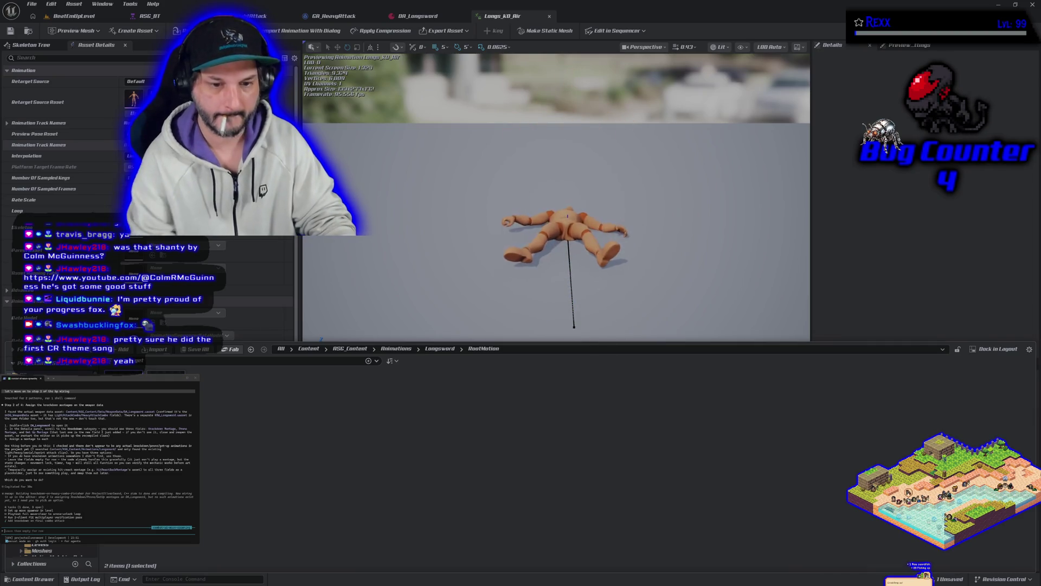
{"action": "key", "text": "ctrl+s"}
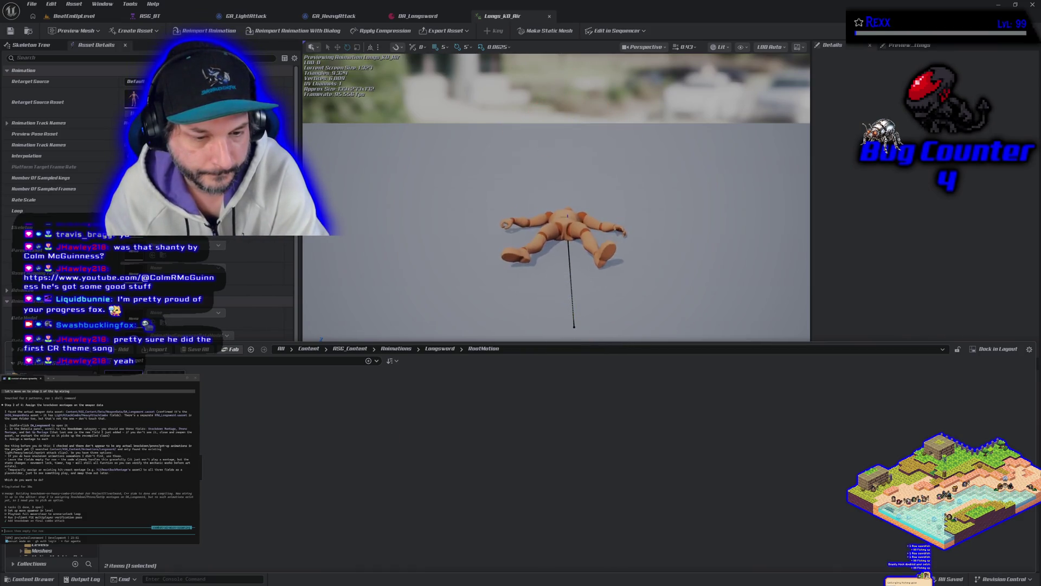
{"action": "key", "text": "ctrl+s"}
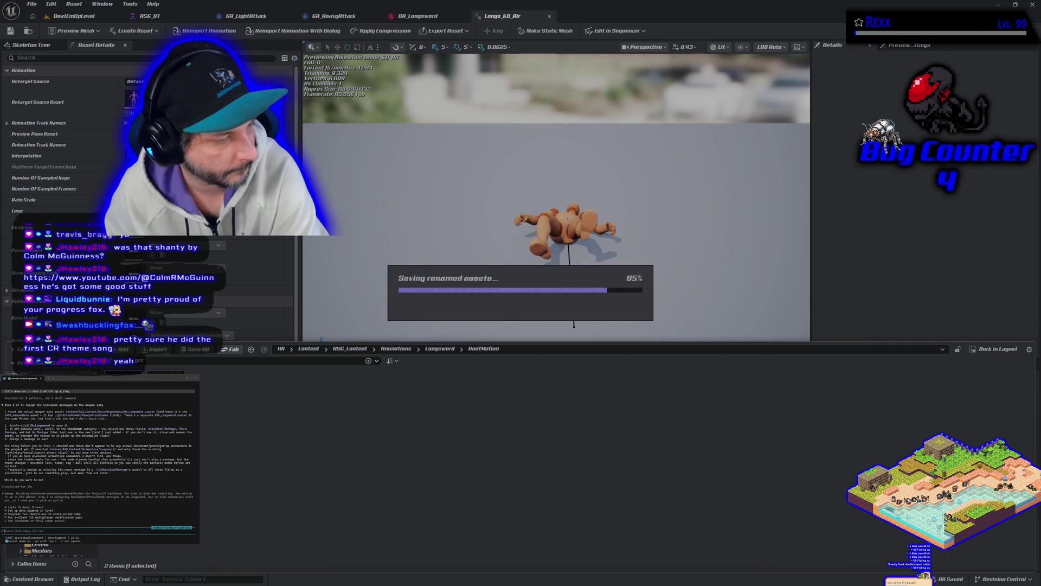
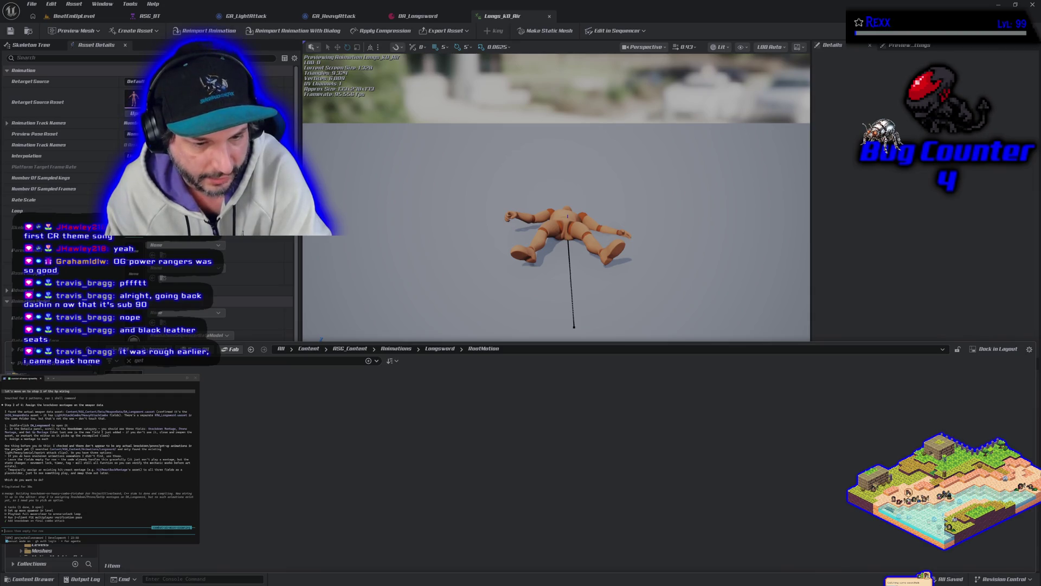
Step: Open the Knockdown montage and the Longs_KO_Air animation, paused on its final knocked-down frame
{"action": "left_click", "coordinate": [134, 368]}
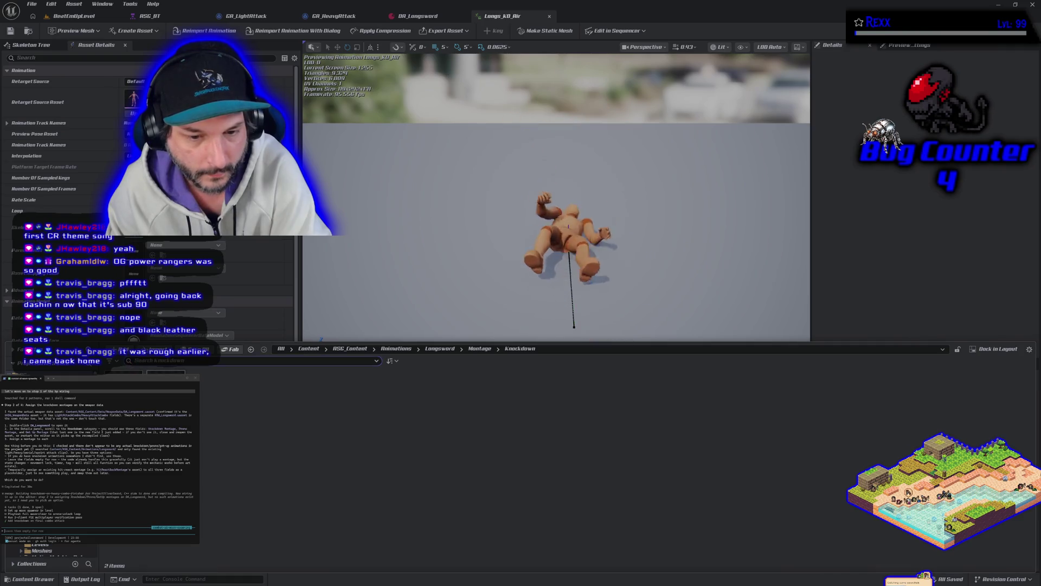
{"action": "double_click", "coordinate": [165, 401]}
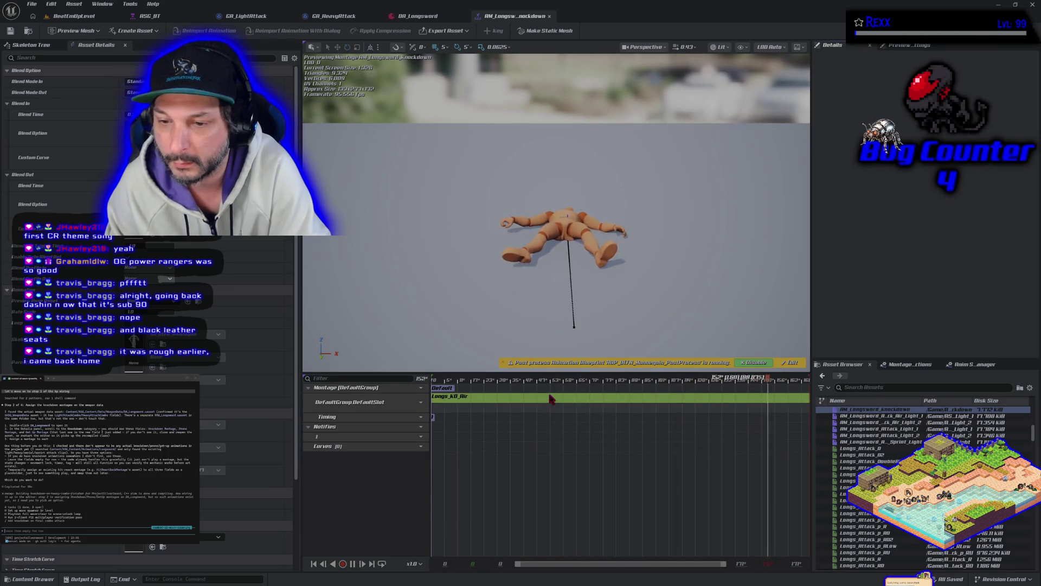
{"action": "double_click", "coordinate": [551, 397]}
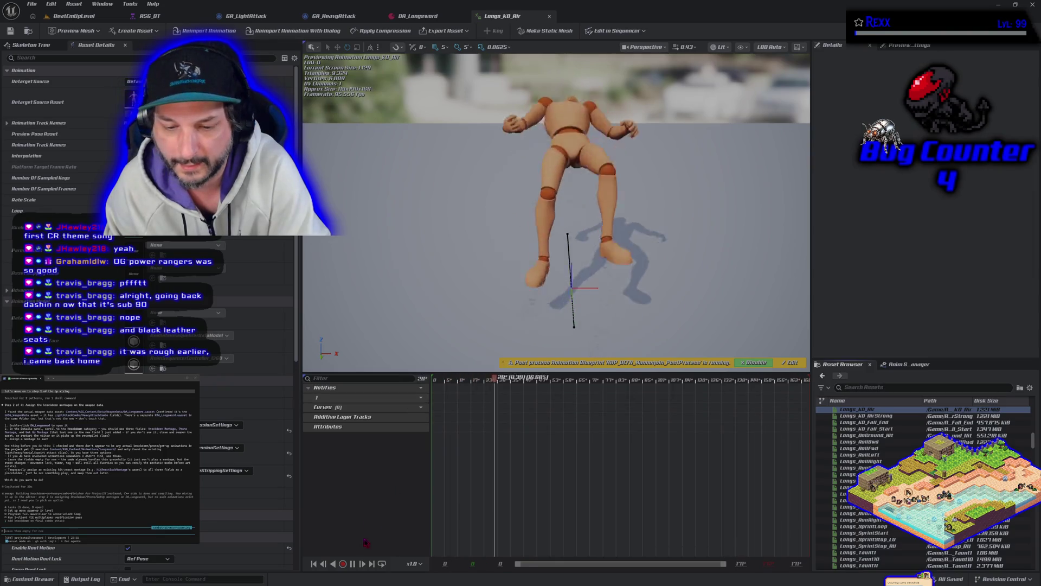
{"action": "left_click", "coordinate": [353, 564]}
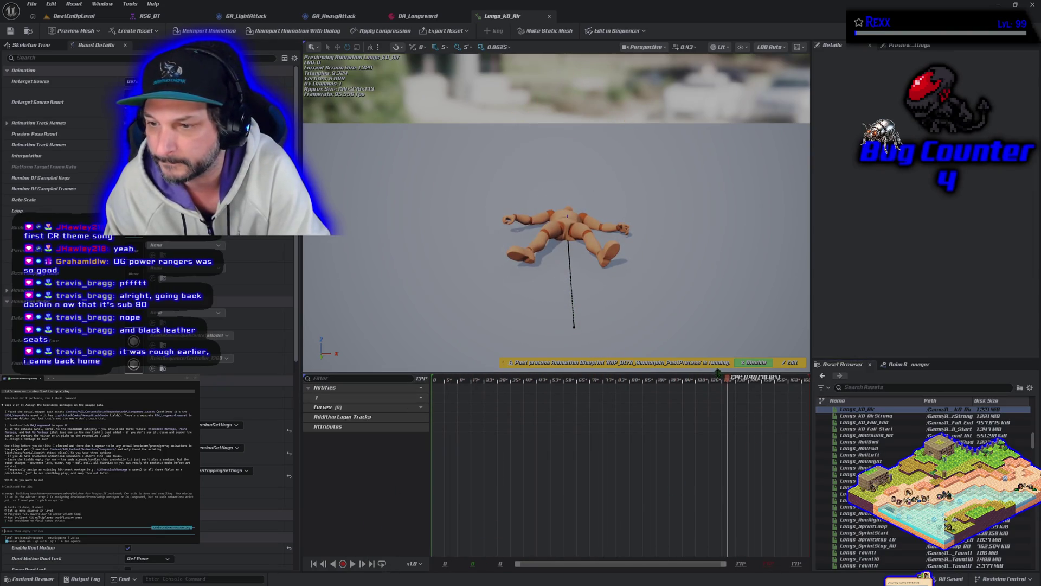
{"action": "left_click_drag", "start_coordinate": [730, 381], "coordinate": [812, 390]}
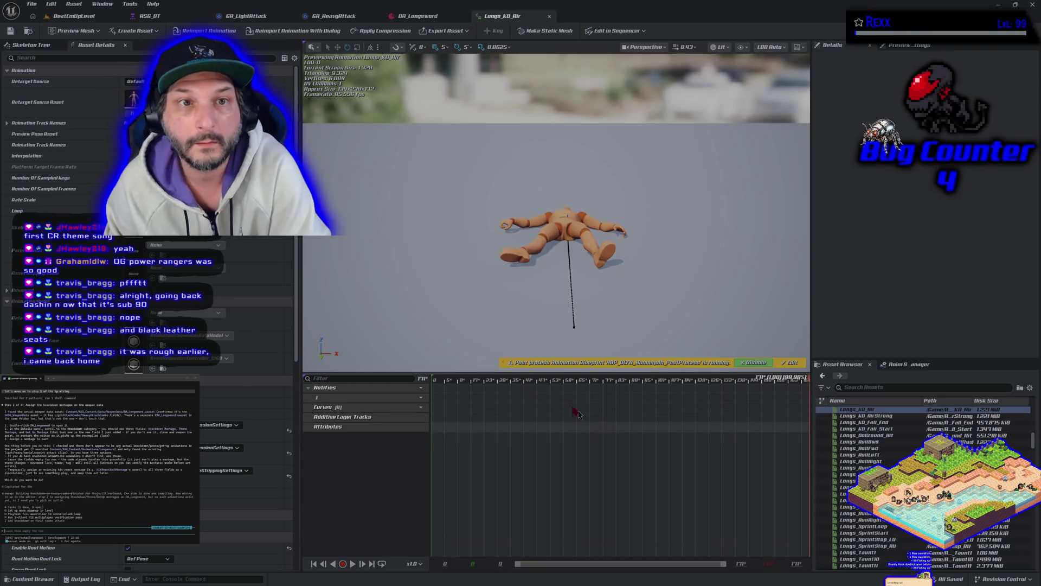
Step: Create a Prone animation from the current pose in Animations/Longsword/Montage/Knockdown and play it
{"action": "left_click", "coordinate": [139, 31]}
{"action": "mouse_move", "coordinate": [135, 53]}
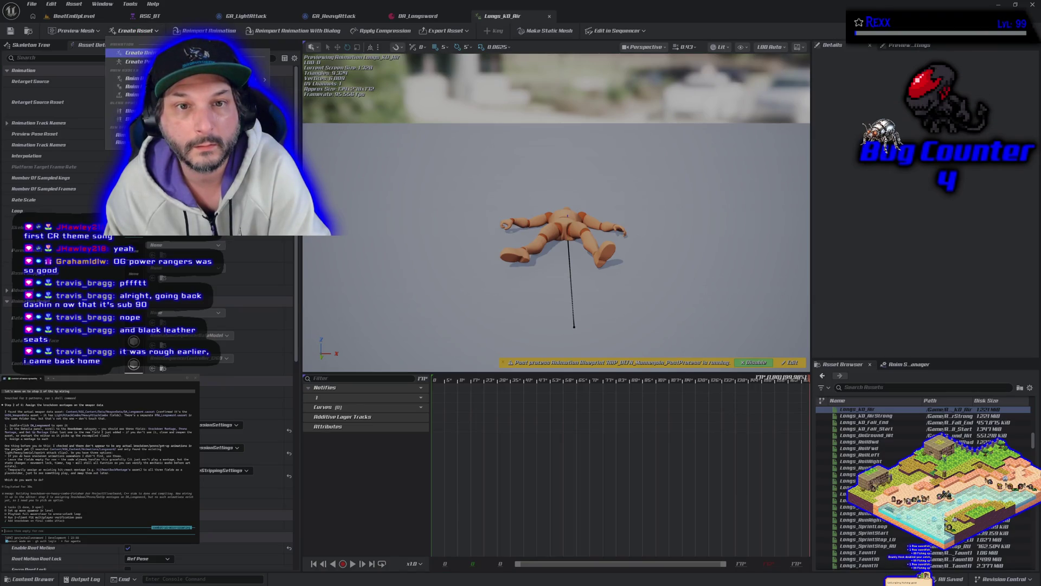
{"action": "mouse_move", "coordinate": [260, 87]}
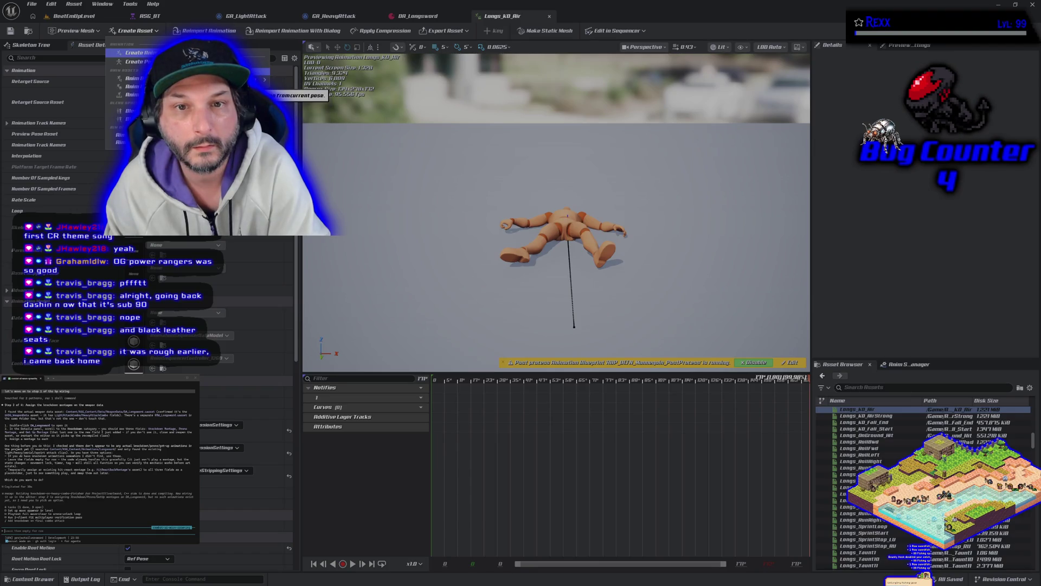
{"action": "left_click", "coordinate": [268, 88]}
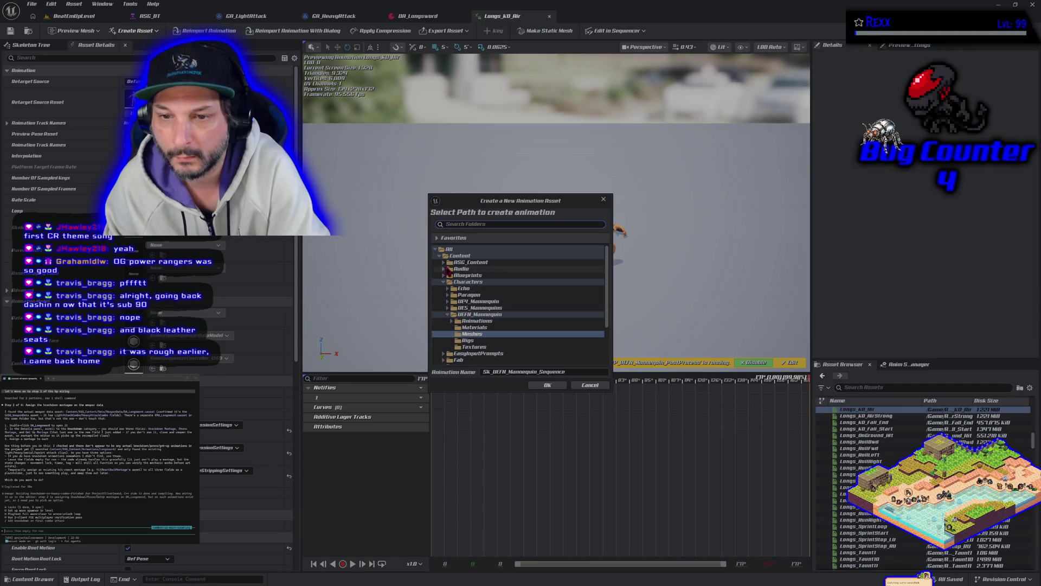
{"action": "left_click", "coordinate": [443, 263]}
{"action": "left_click", "coordinate": [448, 269]}
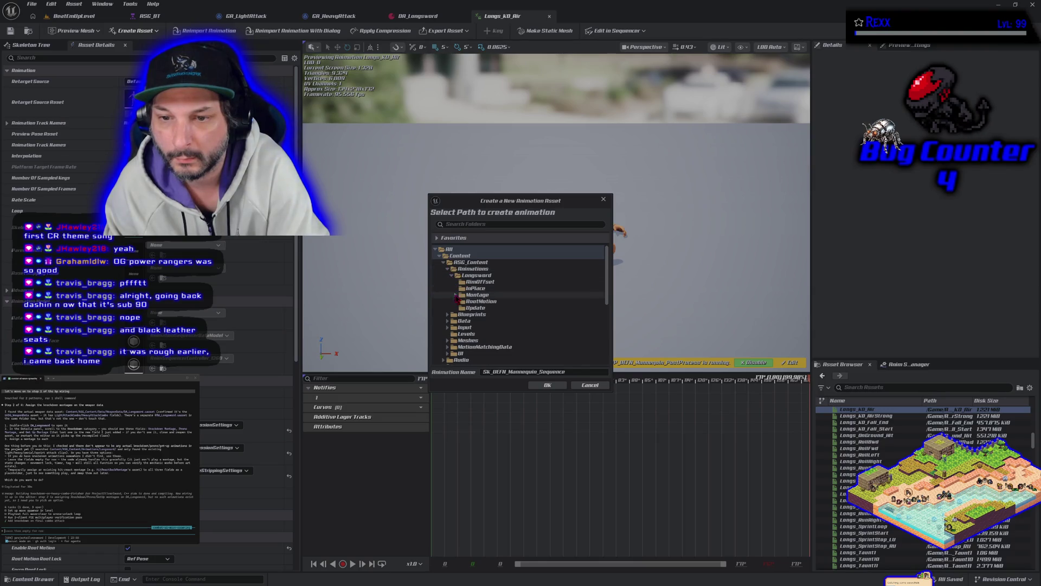
{"action": "left_click", "coordinate": [455, 295]}
{"action": "left_click", "coordinate": [476, 321]}
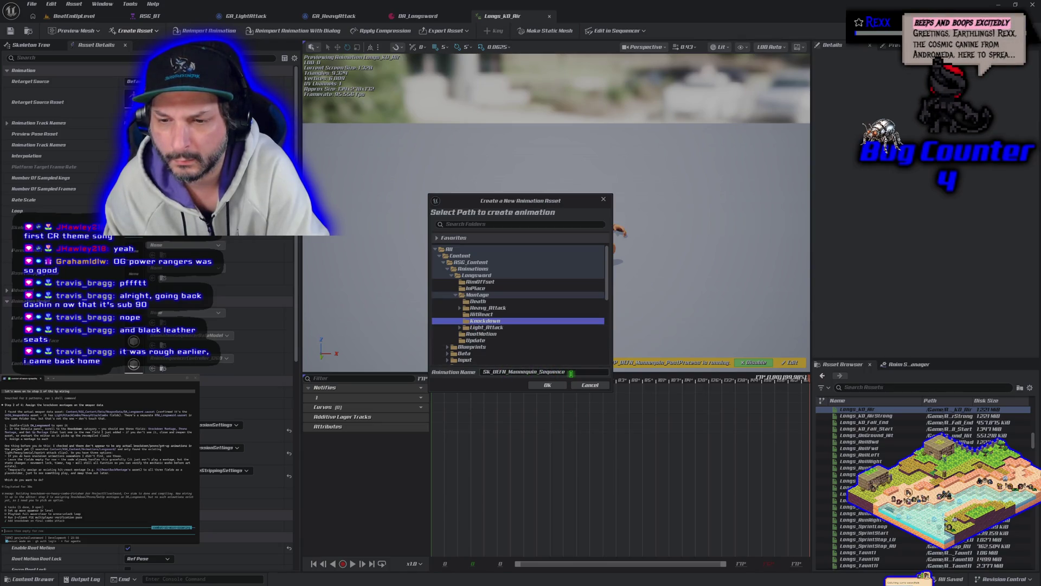
{"action": "double_click", "coordinate": [571, 373]}
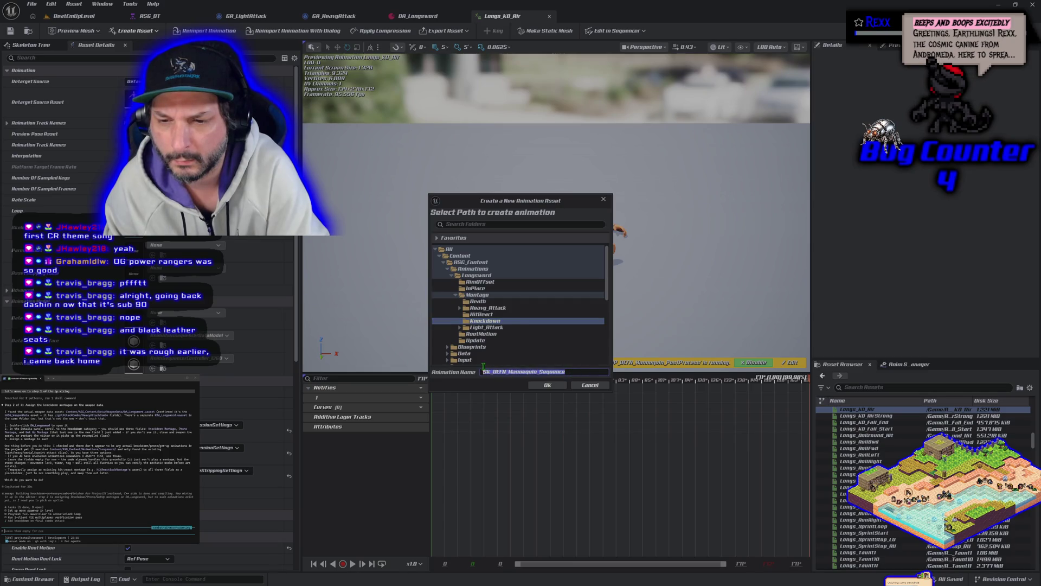
{"action": "type", "text": "Prone"}
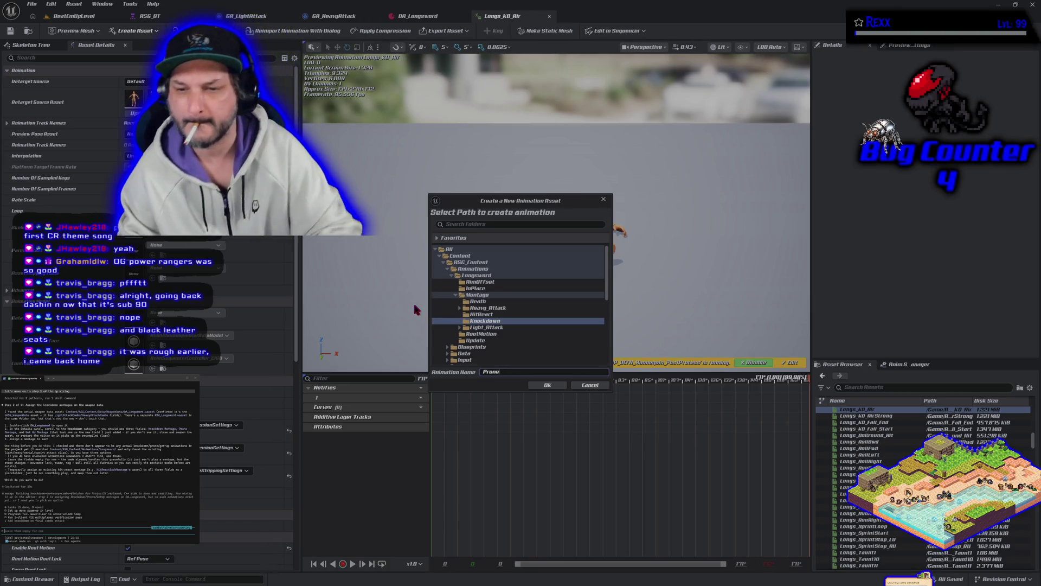
{"action": "left_click", "coordinate": [540, 385]}
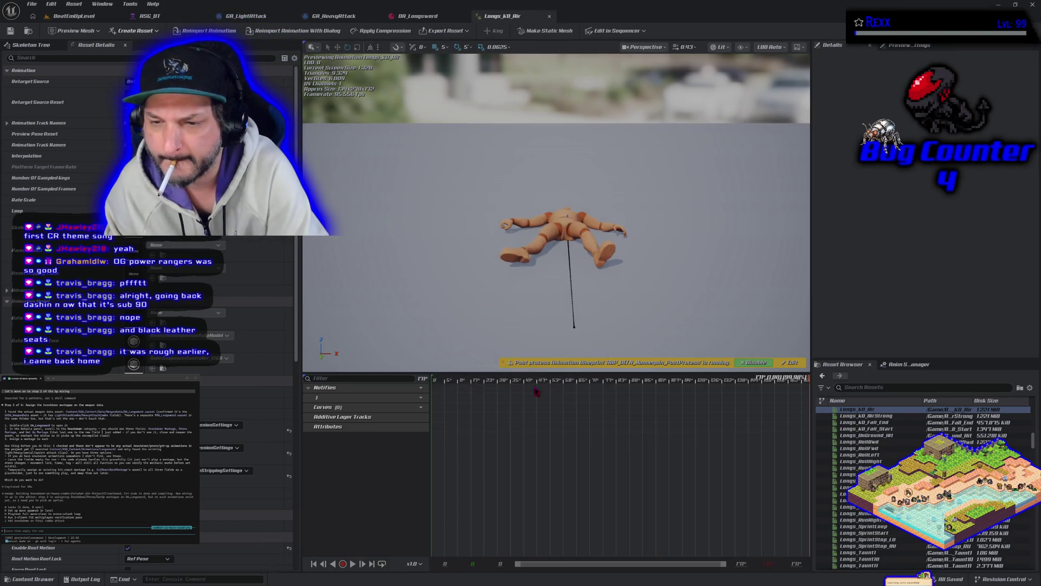
{"action": "left_click", "coordinate": [353, 564]}
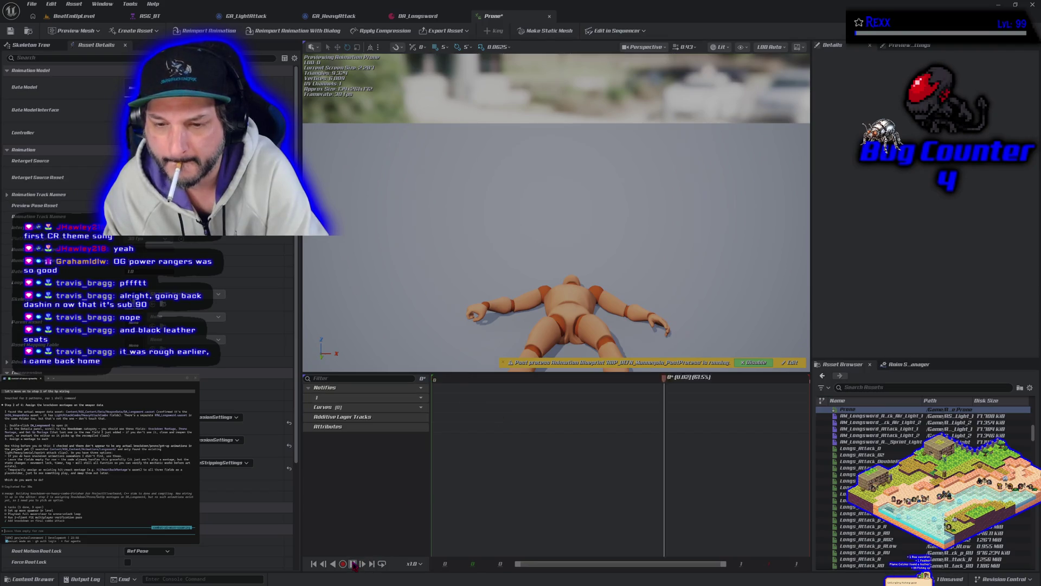
Step: Stop playback, save the Prone animation and locate it in the Content Browser
{"action": "scroll", "coordinate": [480, 238], "scroll_direction": "down", "scroll_amount": 3}
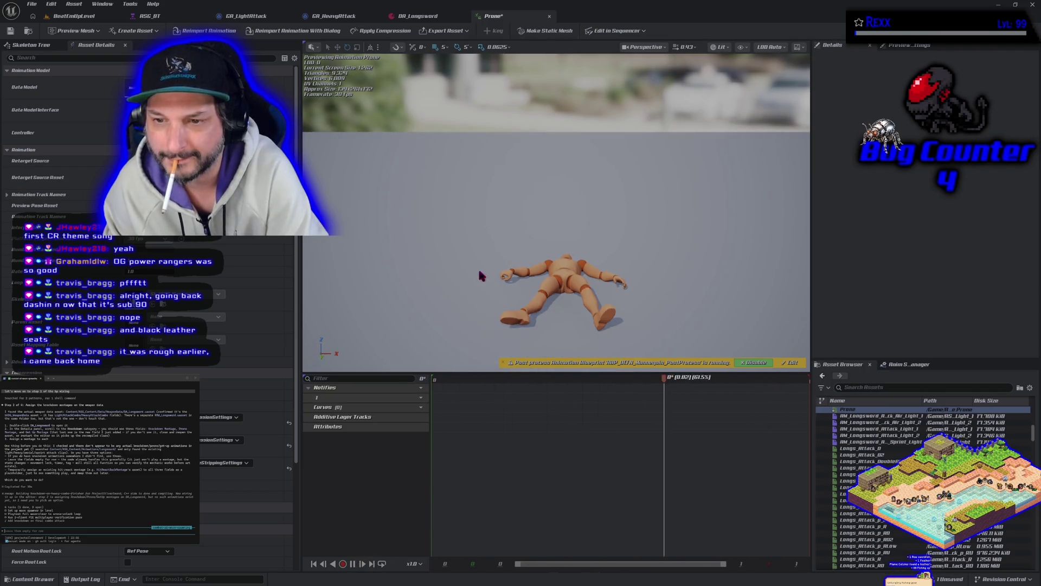
{"action": "left_click", "coordinate": [352, 564]}
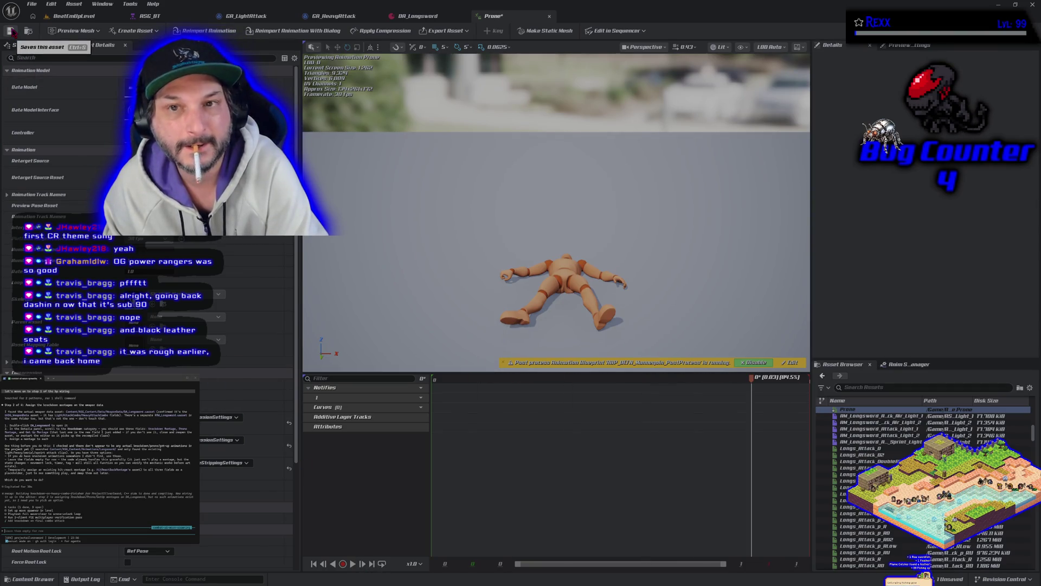
{"action": "left_click", "coordinate": [30, 30]}
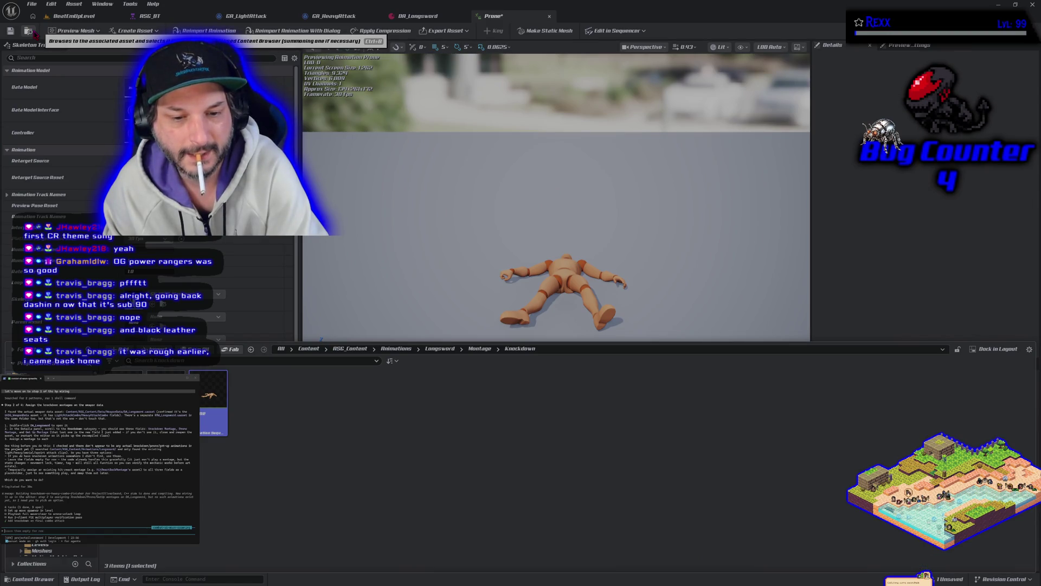
{"action": "key", "text": "ctrl+s"}
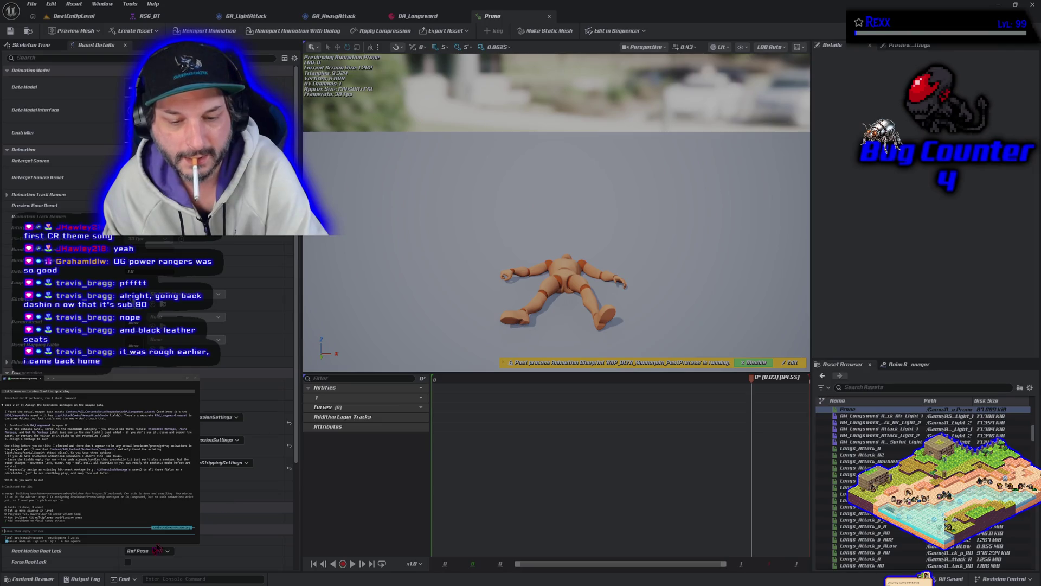
{"action": "left_click", "coordinate": [30, 578]}
Step: Create a montage from Prone and rename it AM_Longsword_Prone
{"action": "right_click", "coordinate": [214, 420]}
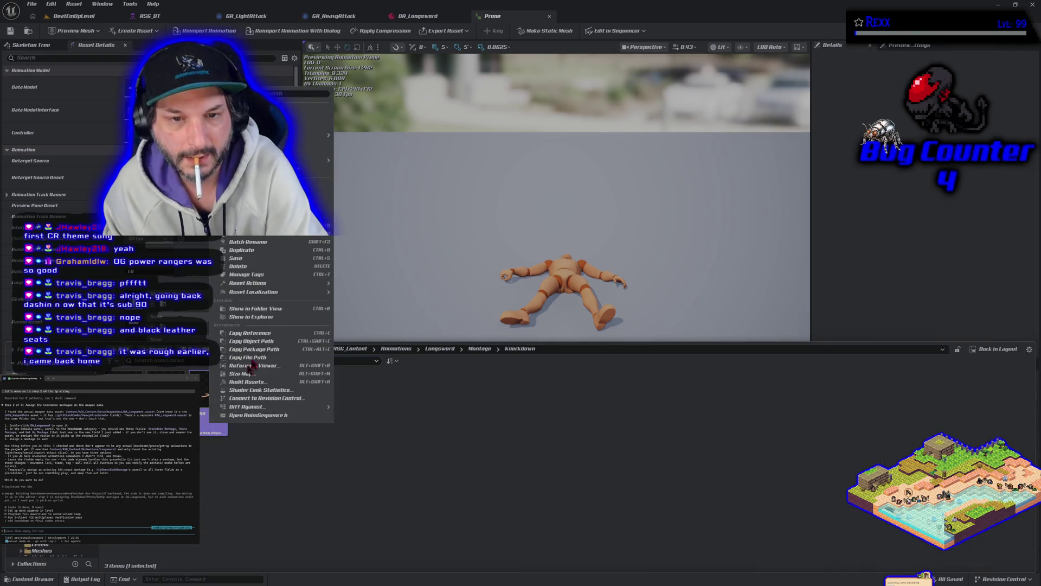
{"action": "mouse_move", "coordinate": [318, 160]}
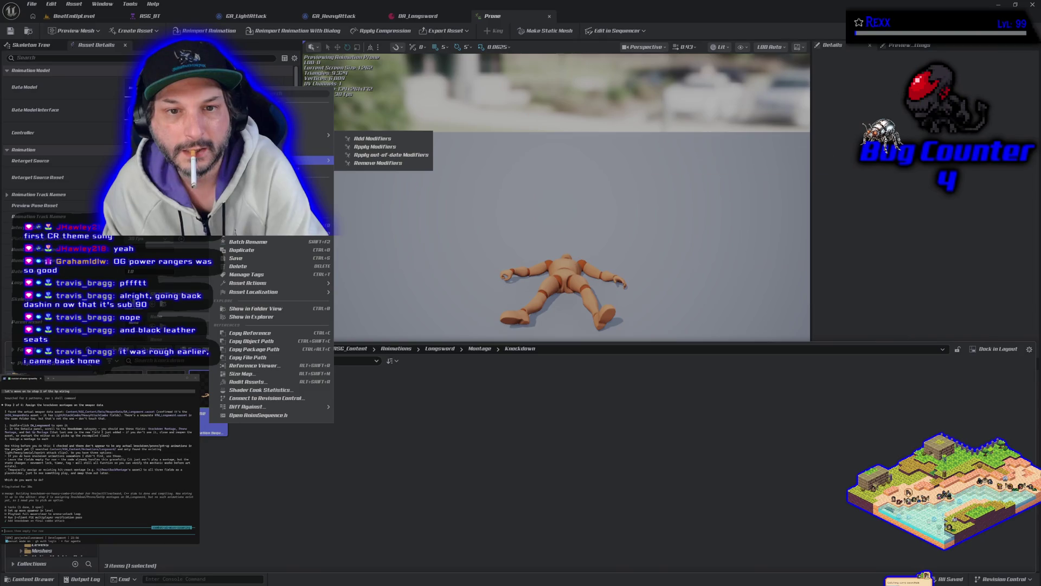
{"action": "left_click", "coordinate": [363, 174]}
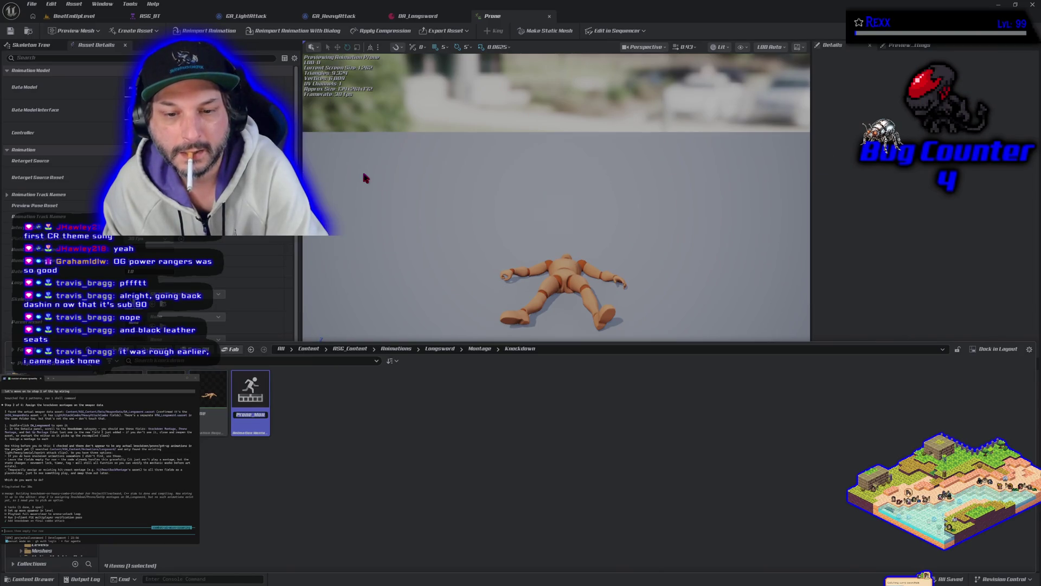
{"action": "key", "text": "Return"}
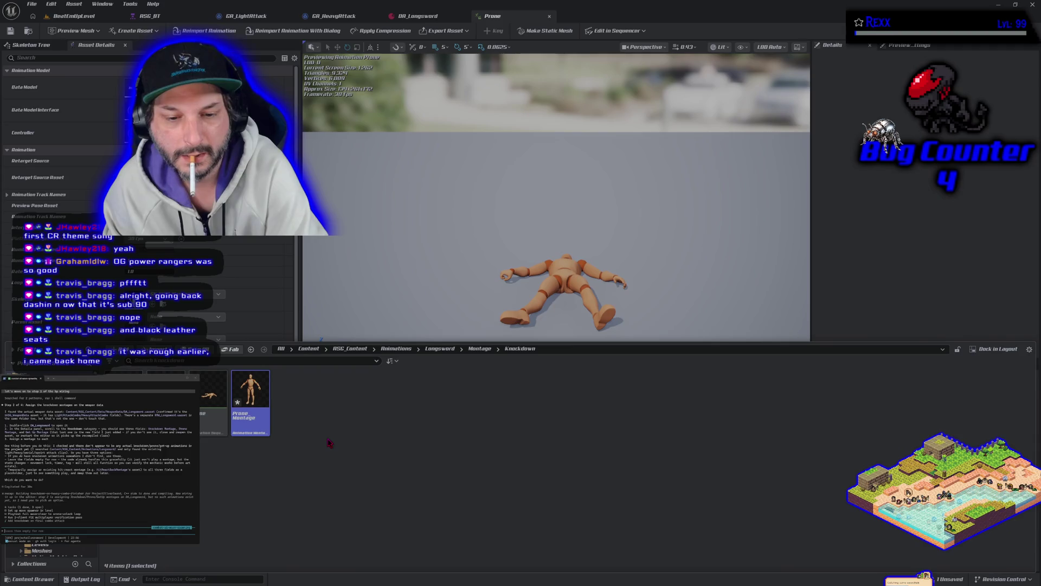
{"action": "left_click", "coordinate": [245, 416]}
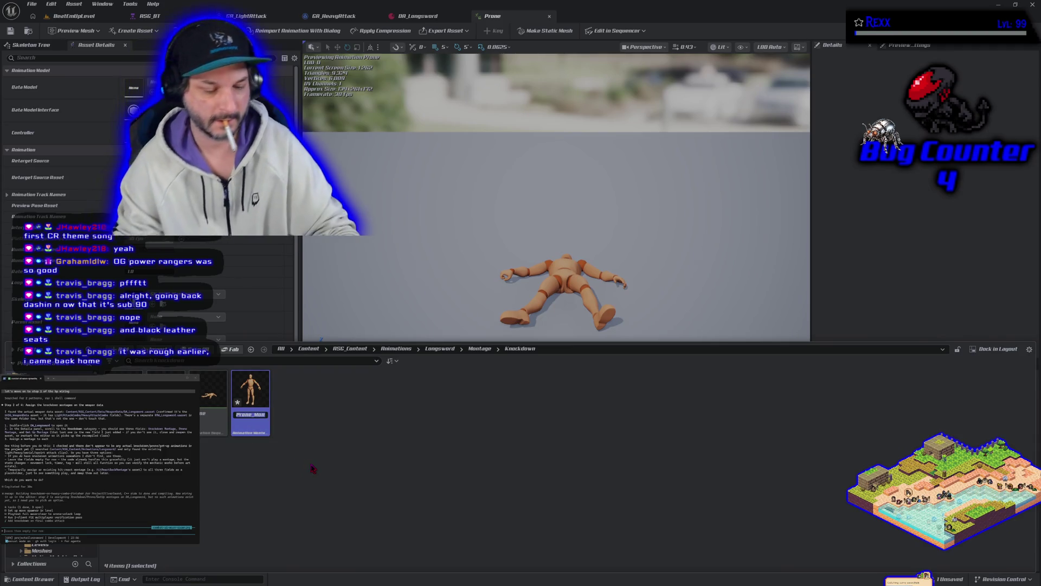
{"action": "type", "text": "AM_"}
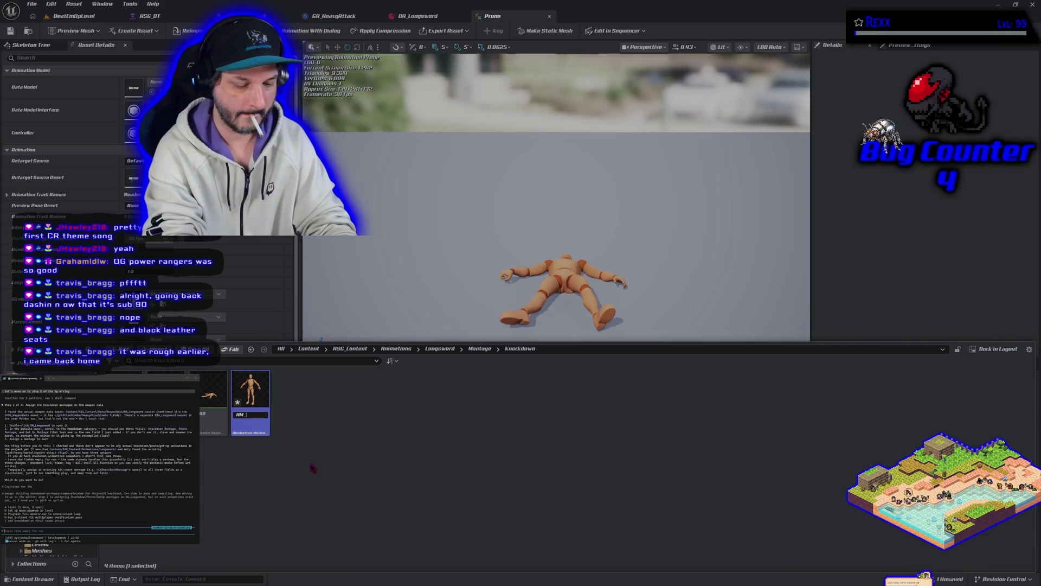
{"action": "type", "text": "L"}
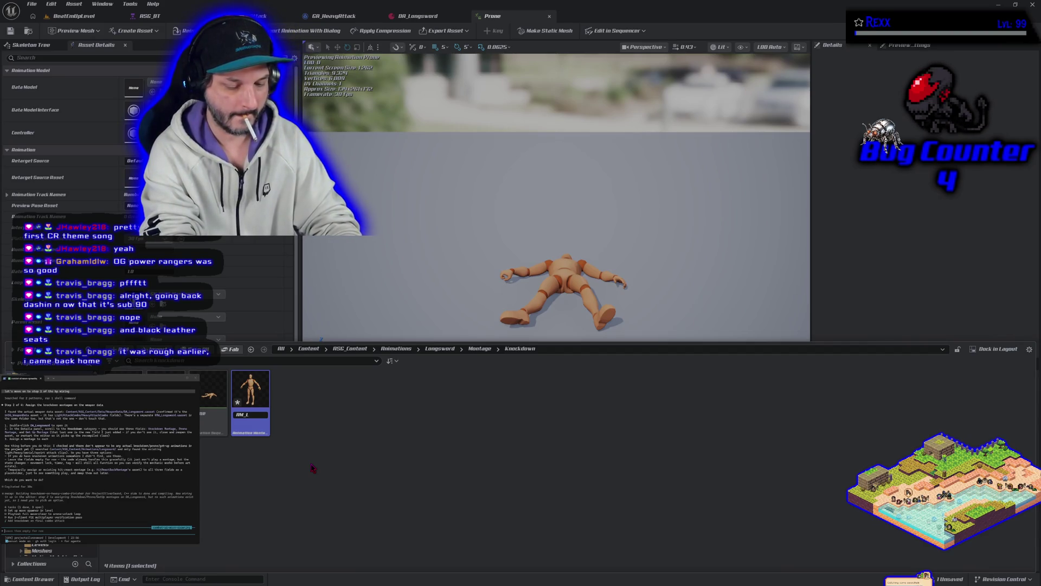
{"action": "type", "text": "ongsword"}
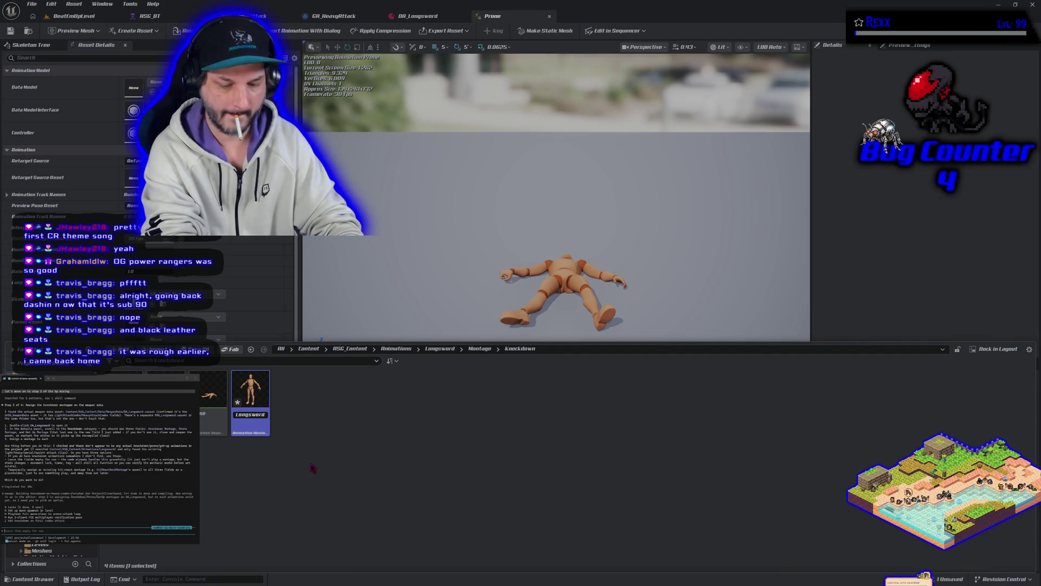
{"action": "type", "text": "_Prone"}
Step: Commit the AM_Longsword_Prone name and set DA_Longsword's knockdown and prone montages to AM_Longsword_Knockdown and AM_Longsword_Prone
{"action": "key", "text": "Return"}
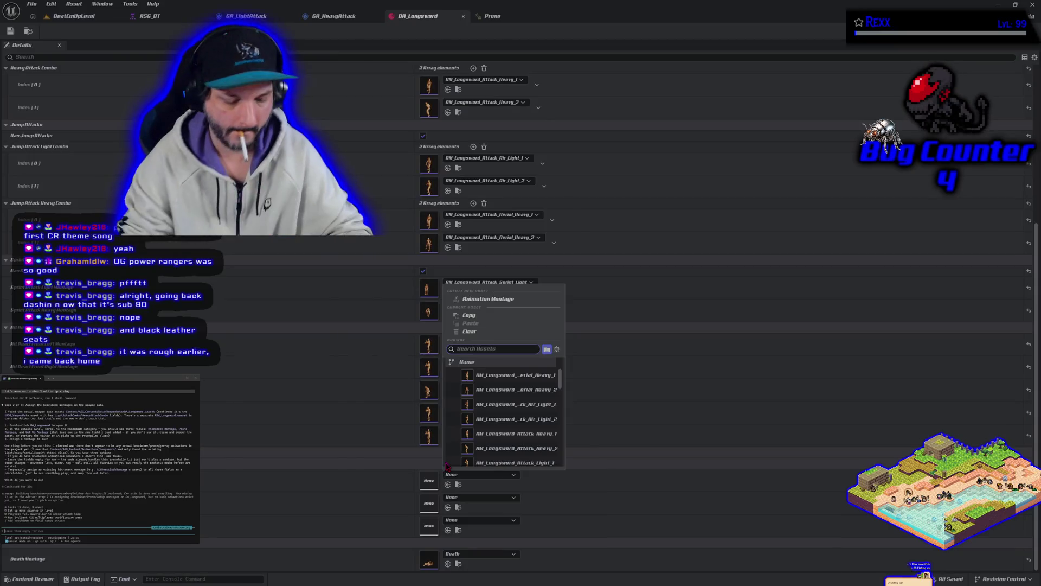
{"action": "type", "text": "knock"}
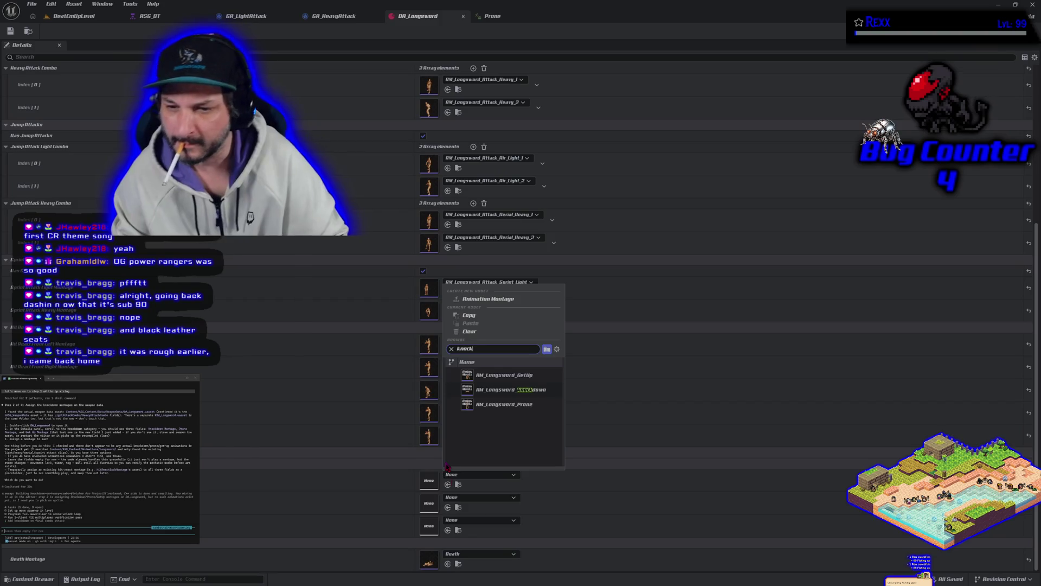
{"action": "left_click", "coordinate": [504, 389]}
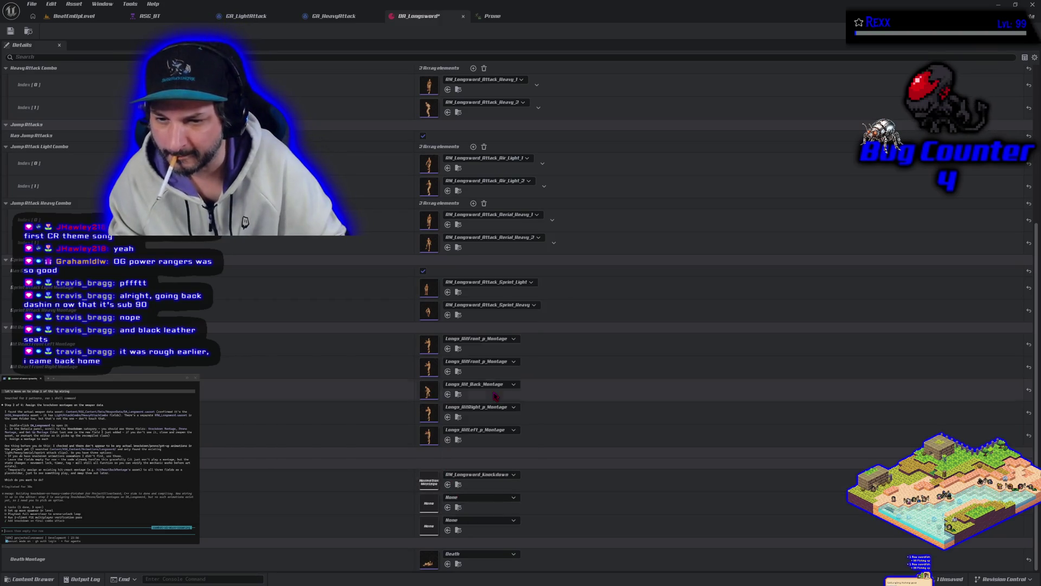
{"action": "left_click", "coordinate": [490, 499]}
{"action": "type", "text": "prone"}
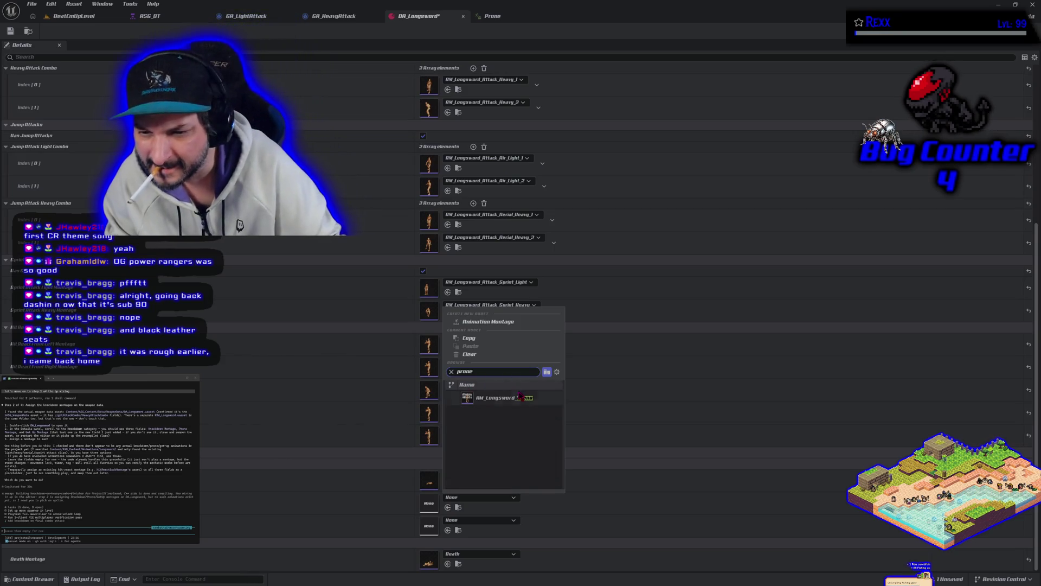
{"action": "left_click", "coordinate": [519, 398]}
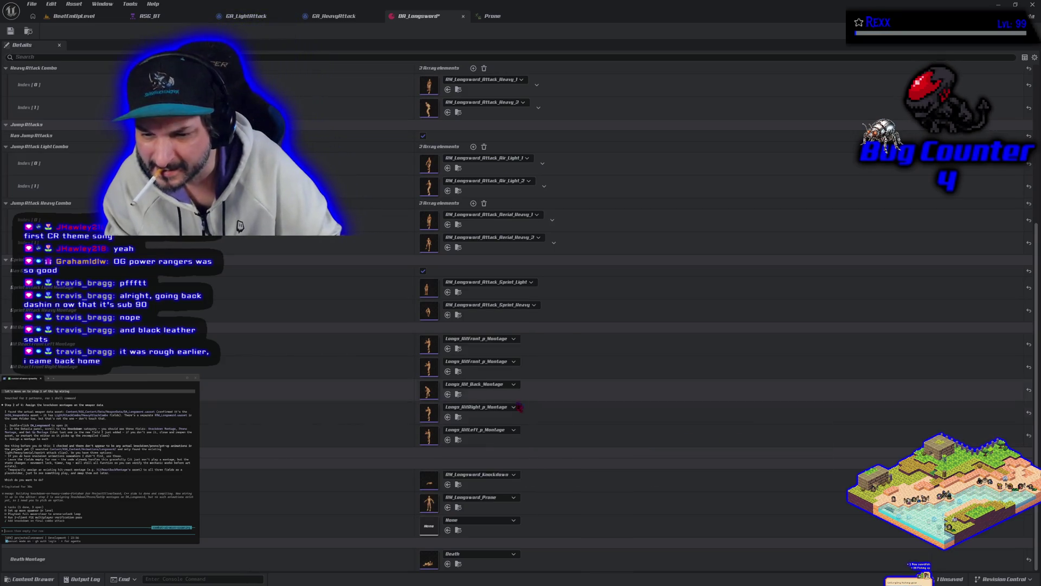
Step: Check the get-up slot for AM_Longsword_GetUp and save DA_Longsword
{"action": "left_click", "coordinate": [467, 520]}
{"action": "type", "text": "getup"}
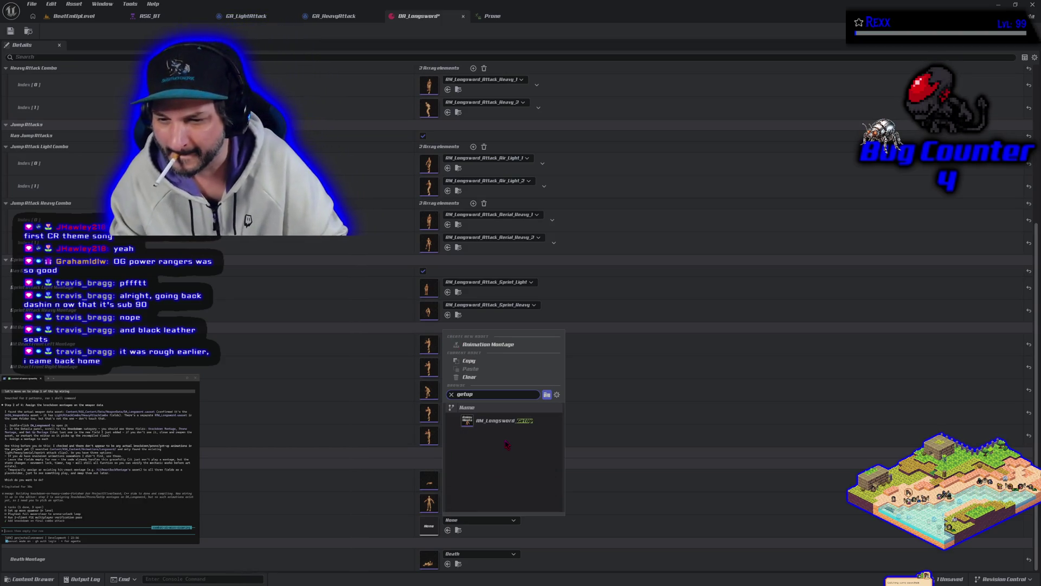
{"action": "key", "text": "Escape"}
{"action": "left_click", "coordinate": [10, 31]}
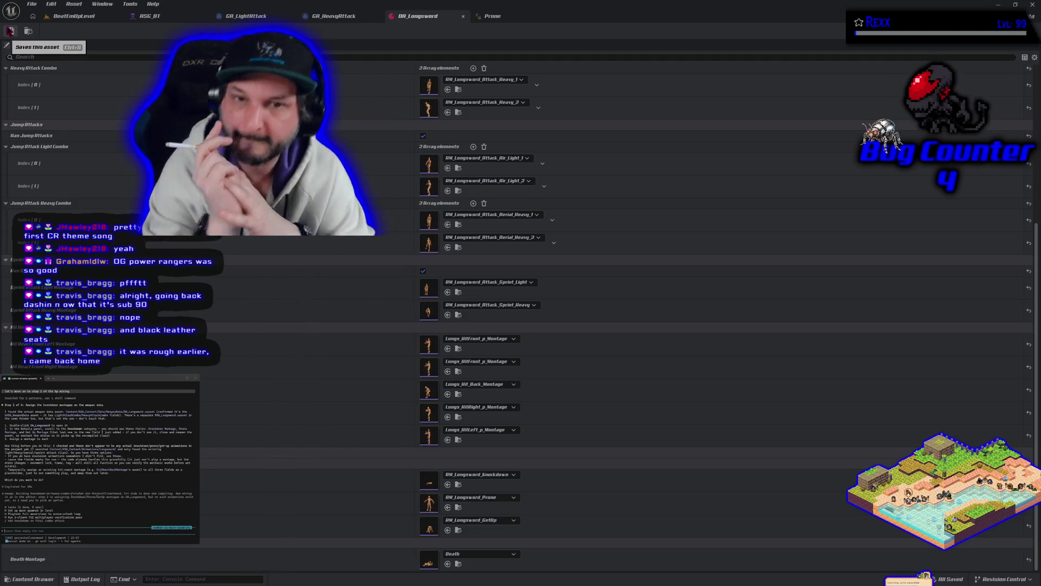
{"action": "left_click", "coordinate": [491, 17]}
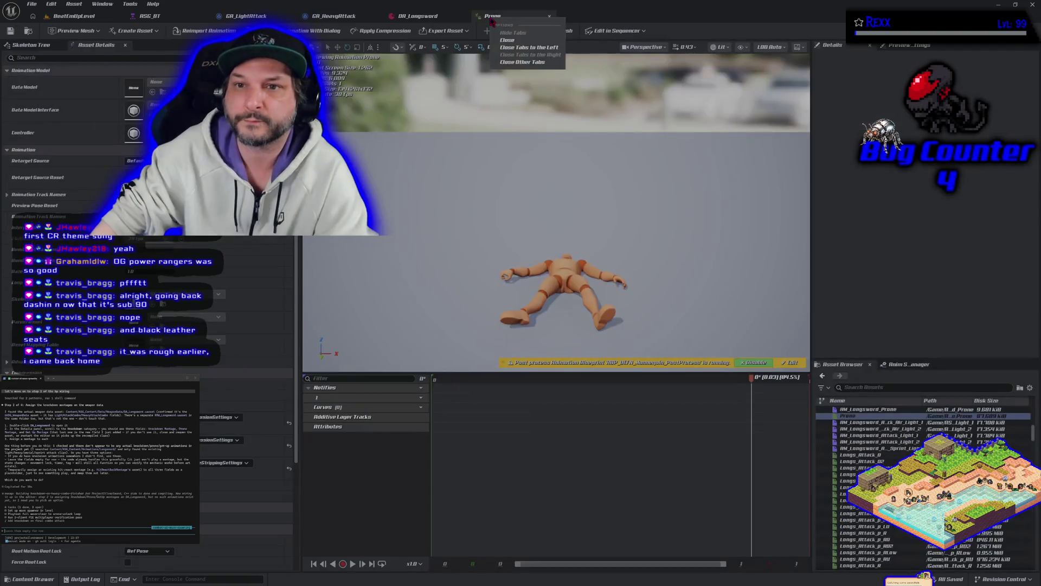
Step: Switch to BeatEmUpLevel and fly the view along the platform toward the 1 M and 2 M blocks and dummies
{"action": "left_click", "coordinate": [82, 17]}
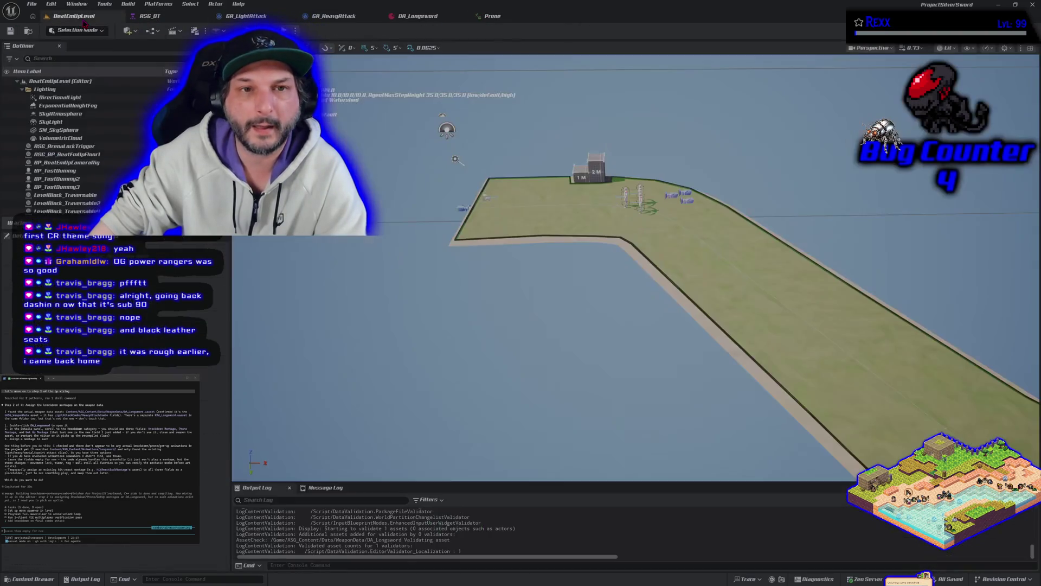
{"action": "scroll", "coordinate": [597, 271], "scroll_direction": "up", "scroll_amount": 5}
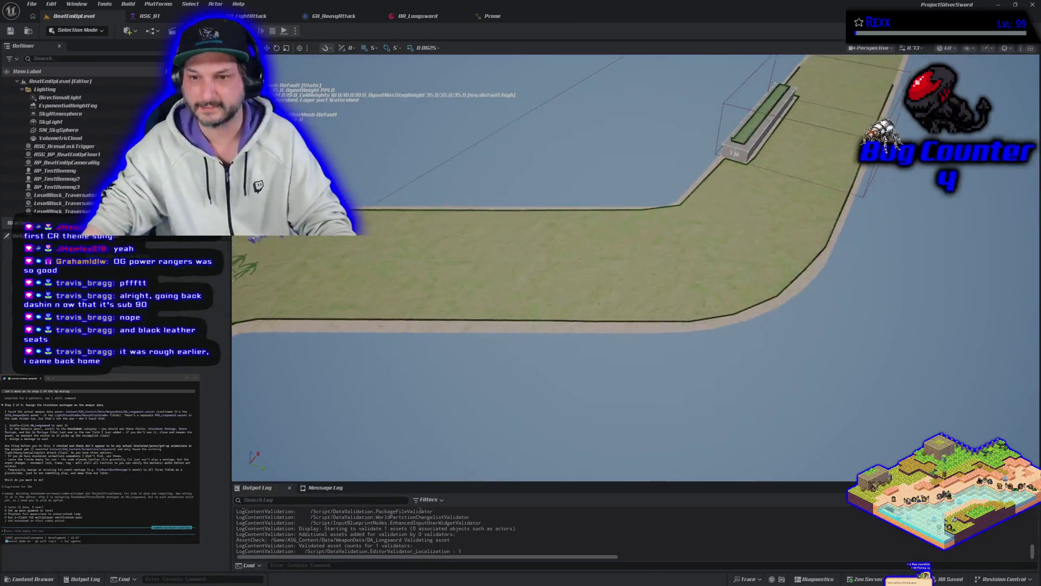
{"action": "scroll", "coordinate": [543, 271], "scroll_direction": "down", "scroll_amount": 5}
{"action": "mouse_move", "coordinate": [634, 271]}
{"action": "left_mouse_down"}
{"action": "mouse_move", "coordinate": [456, 211]}
{"action": "mouse_move", "coordinate": [548, 236]}
{"action": "mouse_move", "coordinate": [523, 227]}
{"action": "left_mouse_up"}
{"action": "left_click_drag", "start_coordinate": [413, 336], "coordinate": [413, 336]}
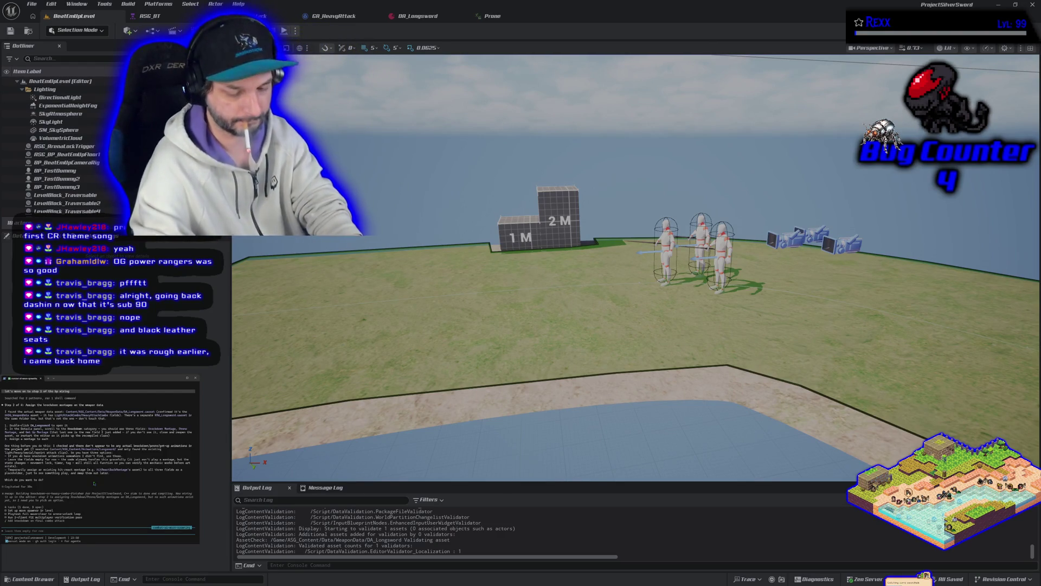
Step: Finish typing the note, send it to the Claude terminal assistant, and bring the browser forward
{"action": "type", "text": "le"}
{"action": "type", "text": "s f"}
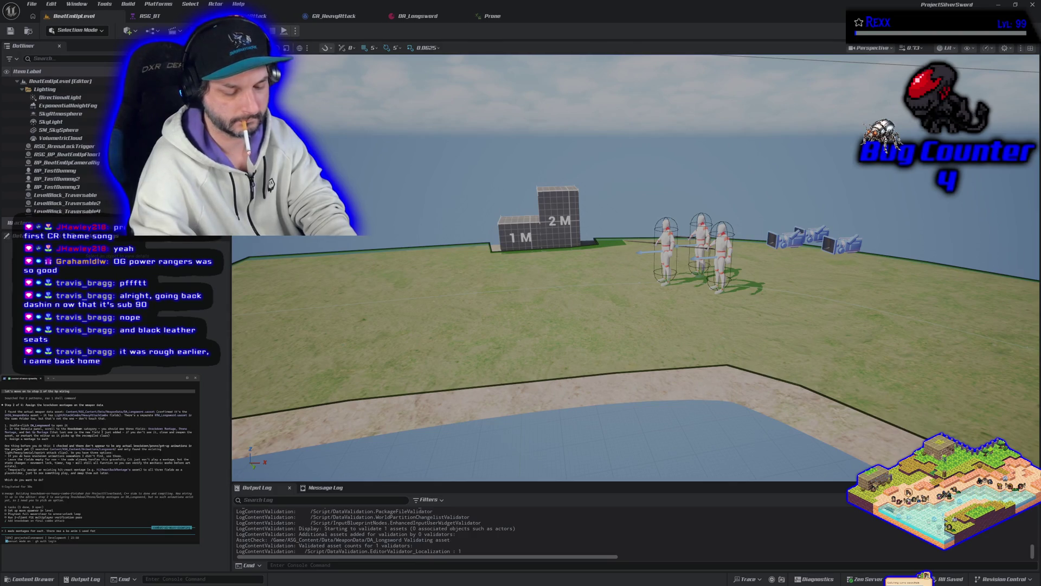
{"action": "type", "text": "wn, "}
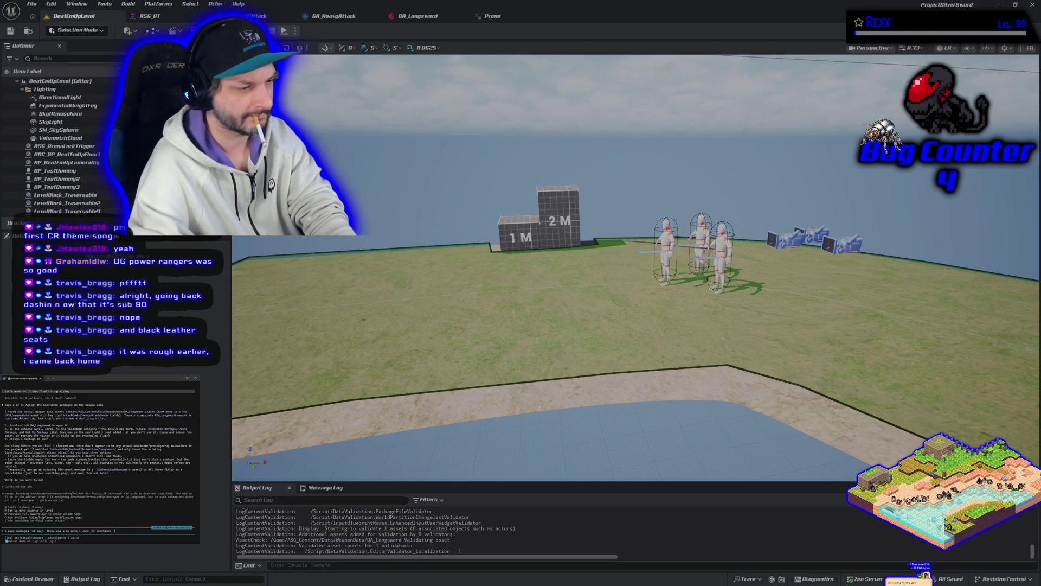
{"action": "type", "text": "launched"}
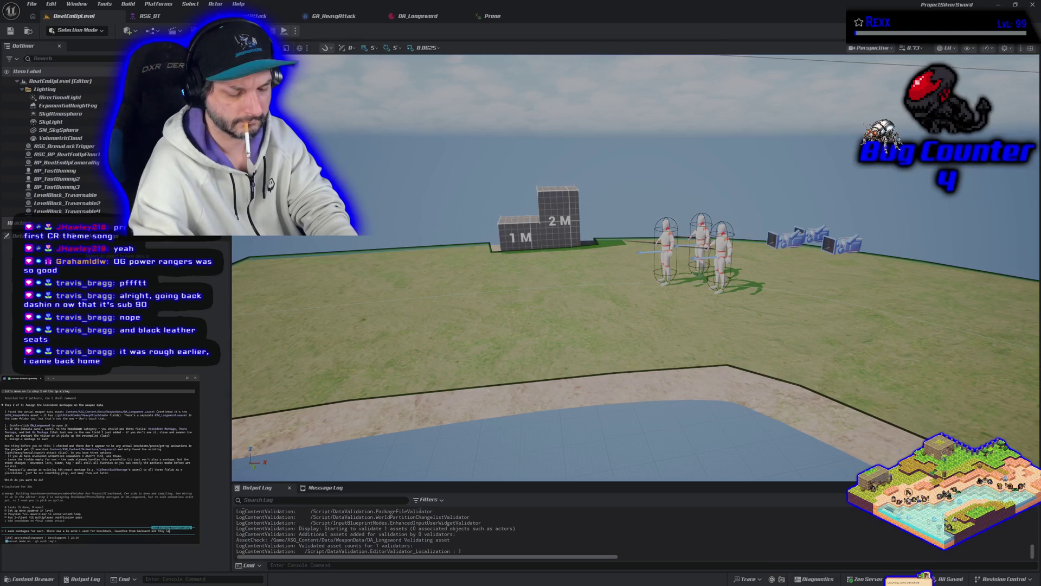
{"action": "type", "text": "back. I used the final fr"}
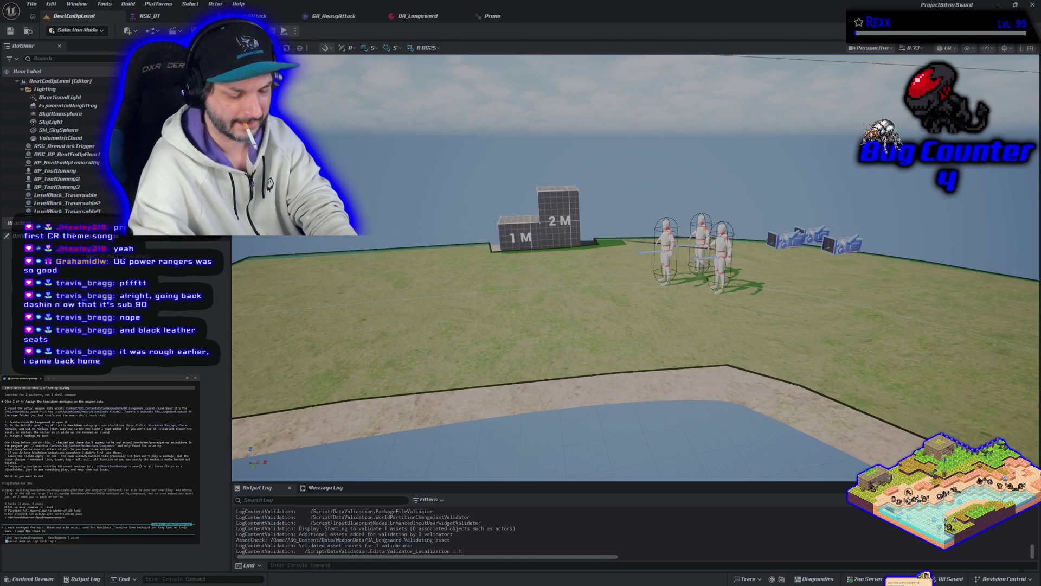
{"action": "type", "text": "ame of that to create a prone an"}
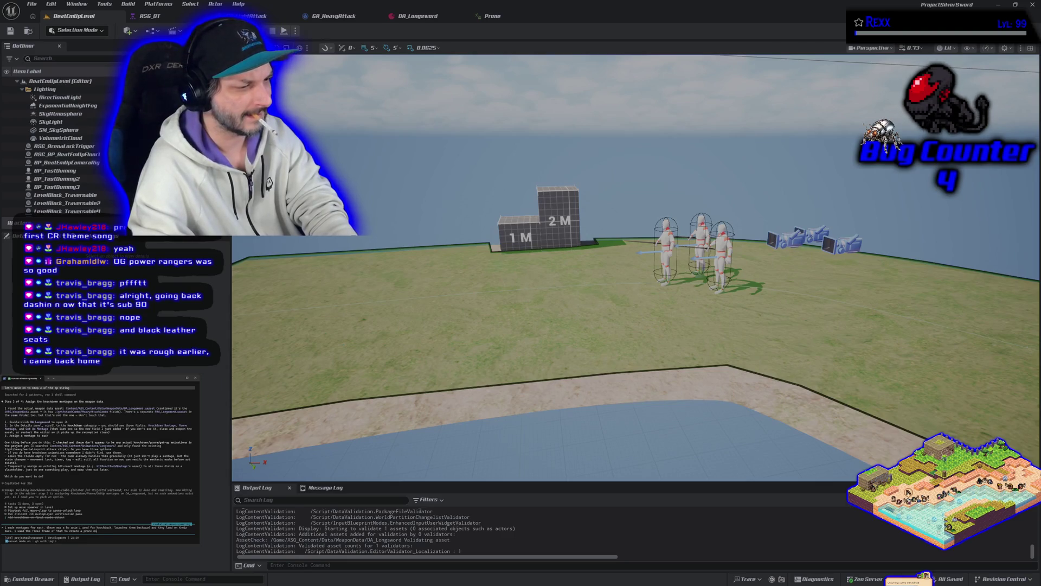
{"action": "type", "text": "imation and montage, and"}
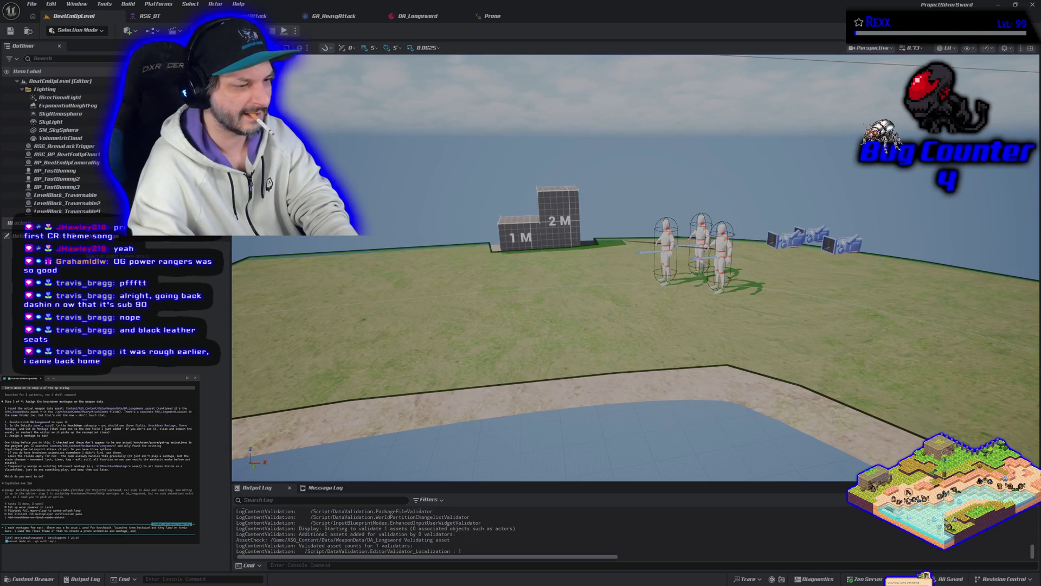
{"action": "type", "text": "sed"}
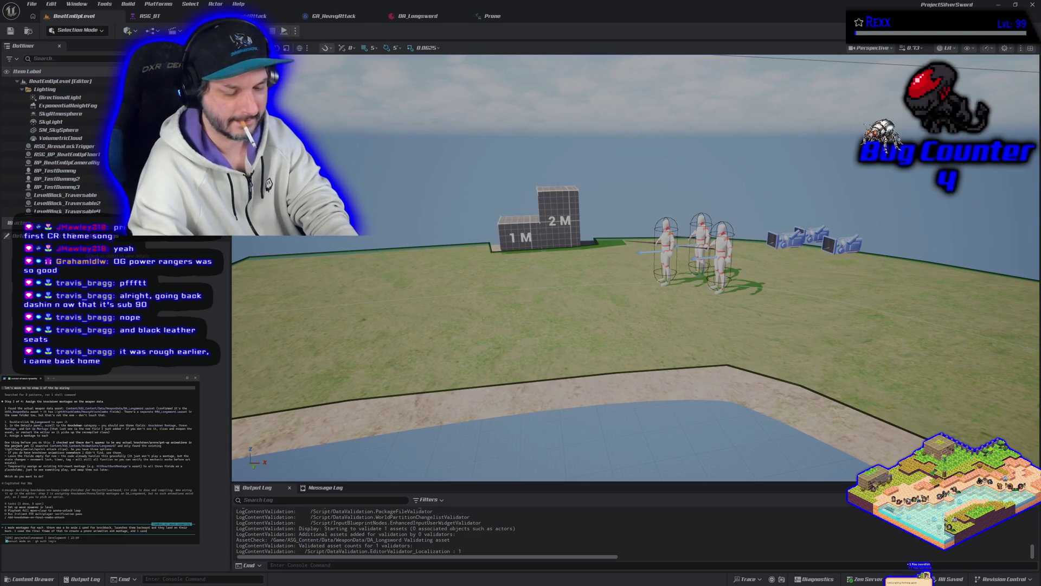
{"action": "type", "text": "etup for getting ba"}
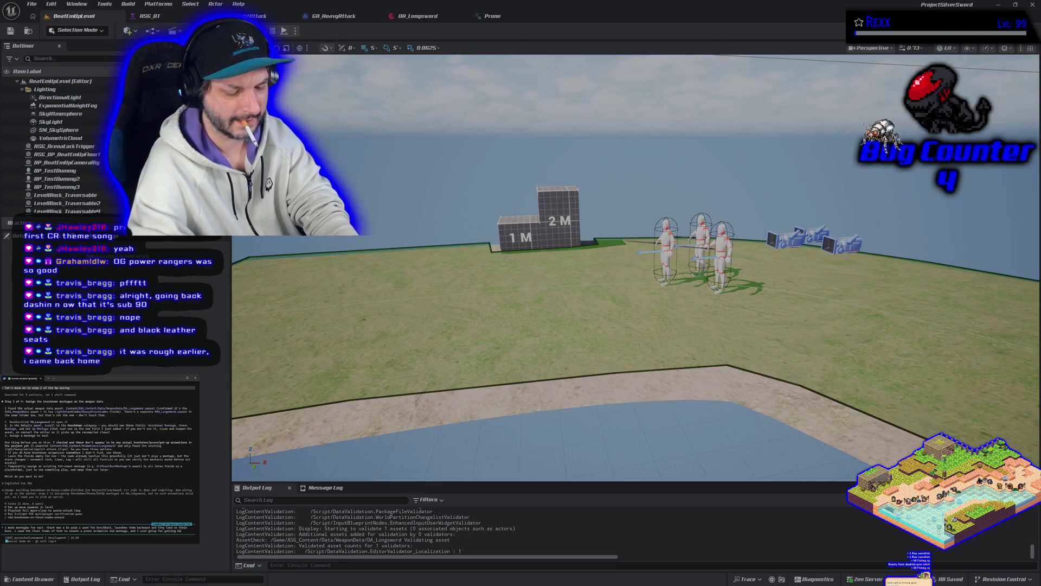
{"action": "type", "text": "p"}
{"action": "key", "text": "Return"}
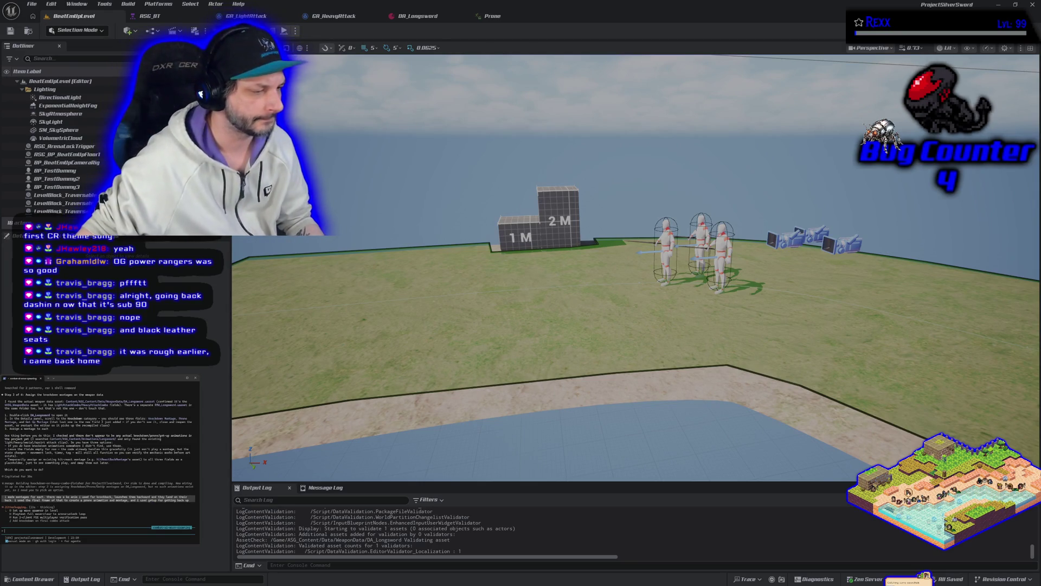
{"action": "key", "text": "alt+Tab"}
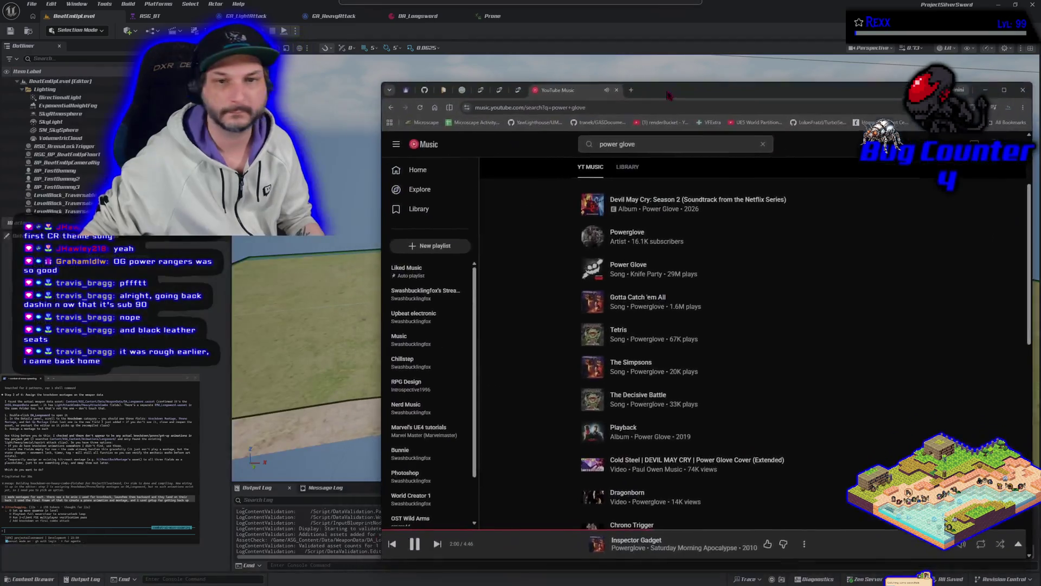
Step: Open the Project Silver Sword Prototype board under Boards > Pre-production in HacknPlan
{"action": "left_click", "coordinate": [413, 68]}
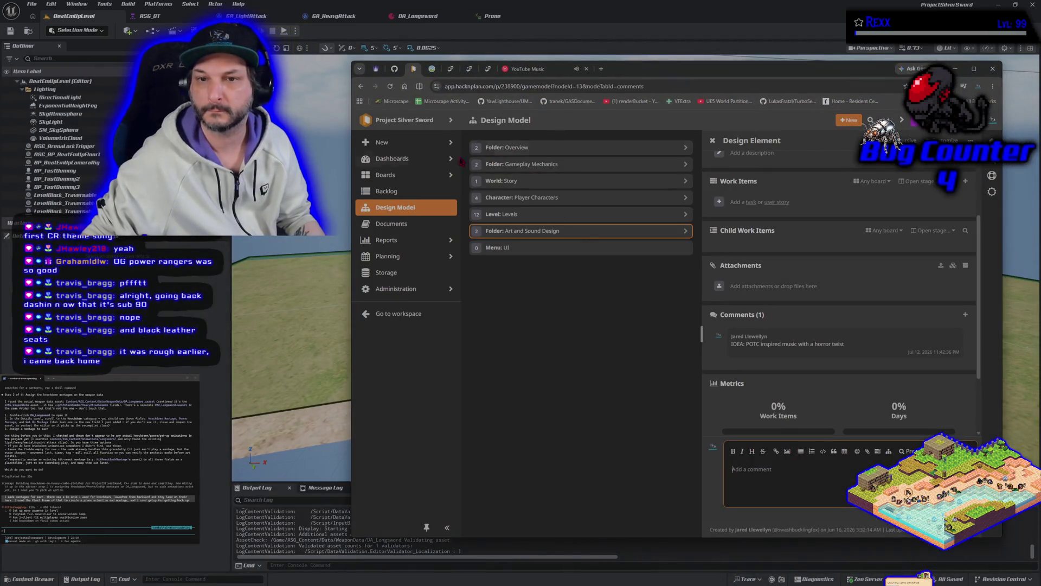
{"action": "left_click", "coordinate": [404, 175]}
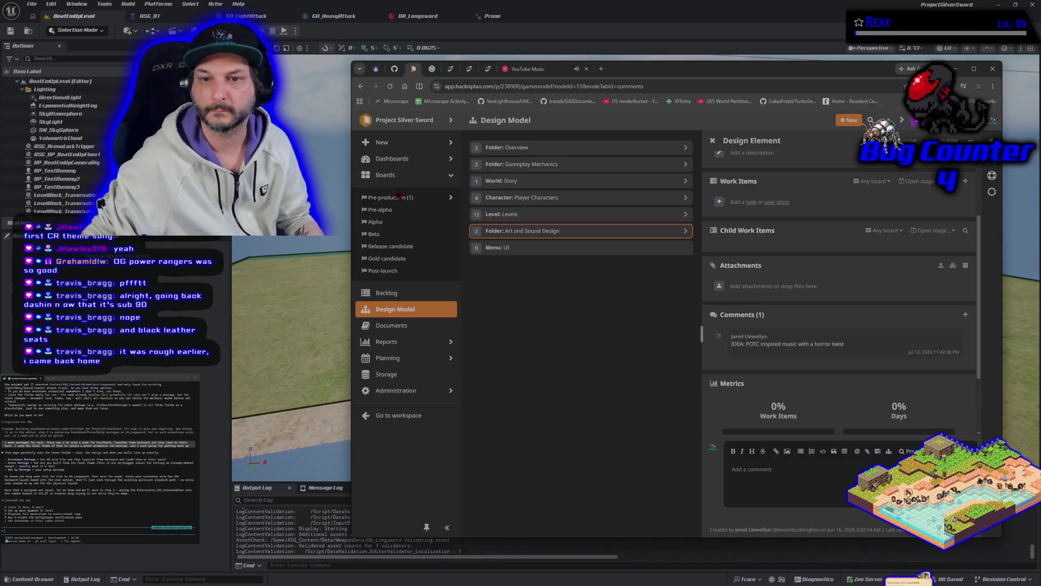
{"action": "left_click", "coordinate": [396, 197]}
{"action": "left_click", "coordinate": [384, 209]}
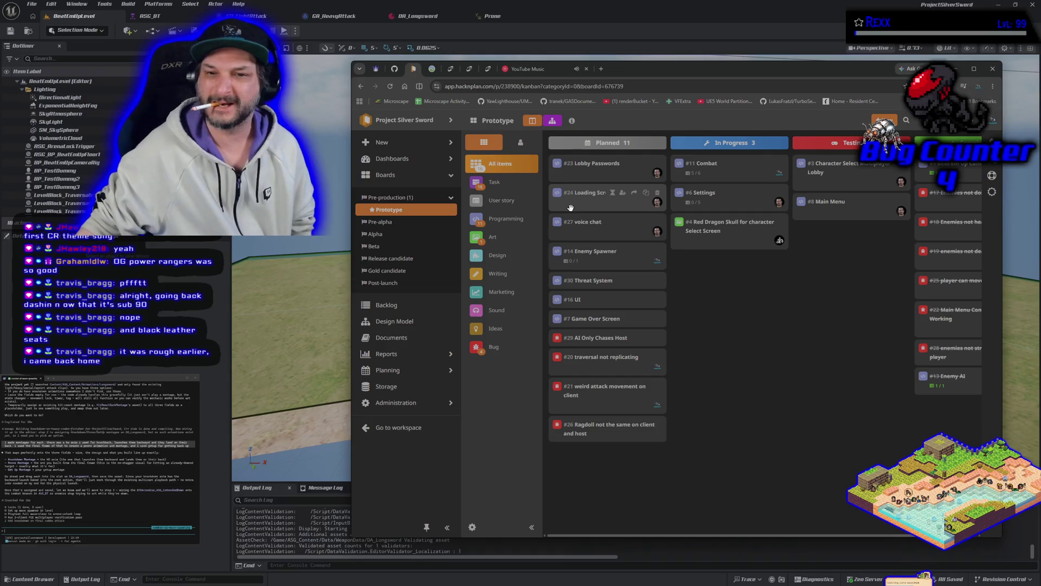
{"action": "left_click_drag", "start_coordinate": [633, 75], "coordinate": [537, 61]}
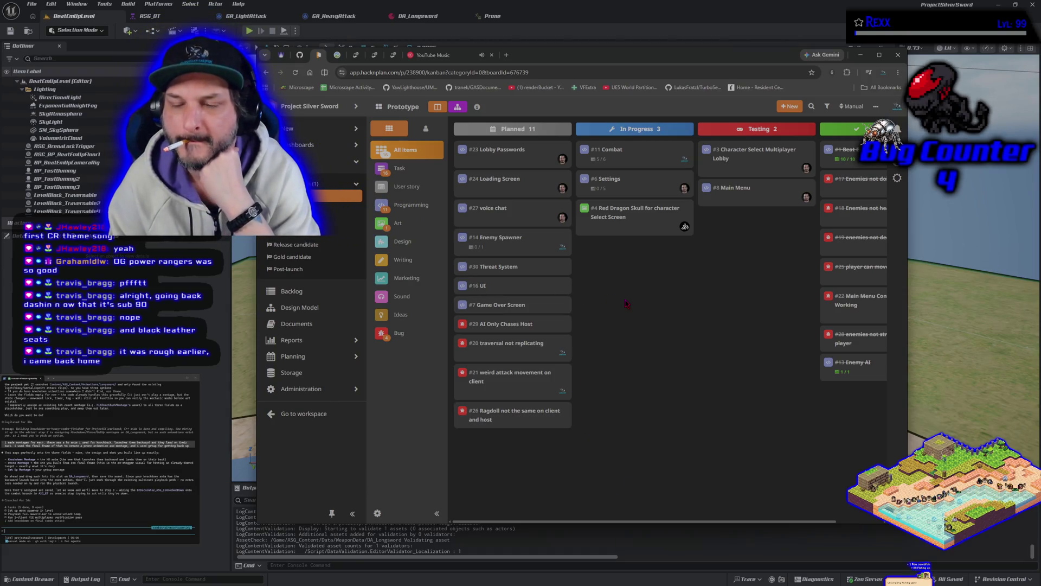
{"action": "left_click", "coordinate": [790, 106]}
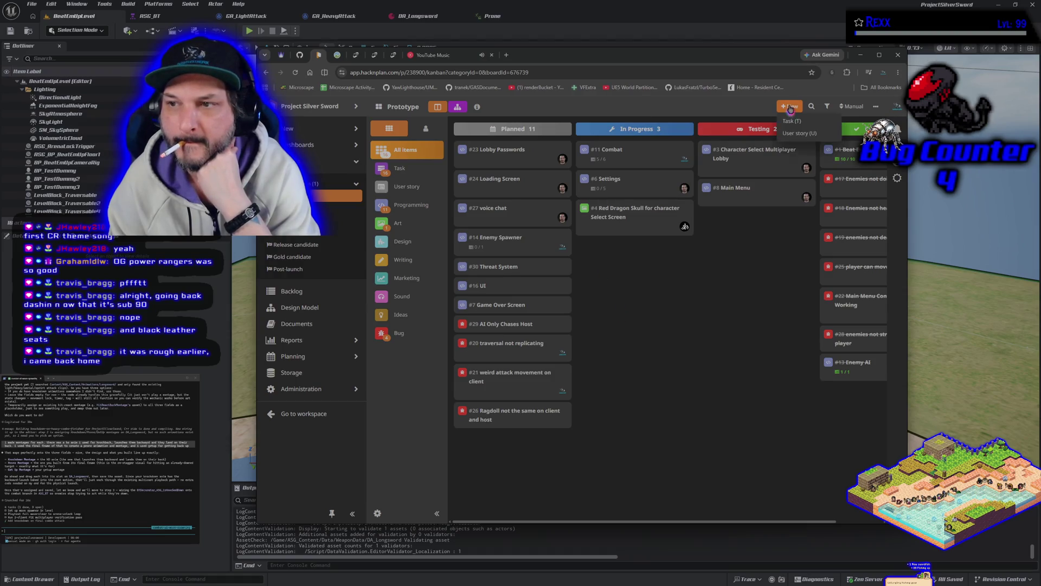
Step: Create a Bug task saying the player can still move a little at the end of hit react
{"action": "left_click", "coordinate": [791, 134]}
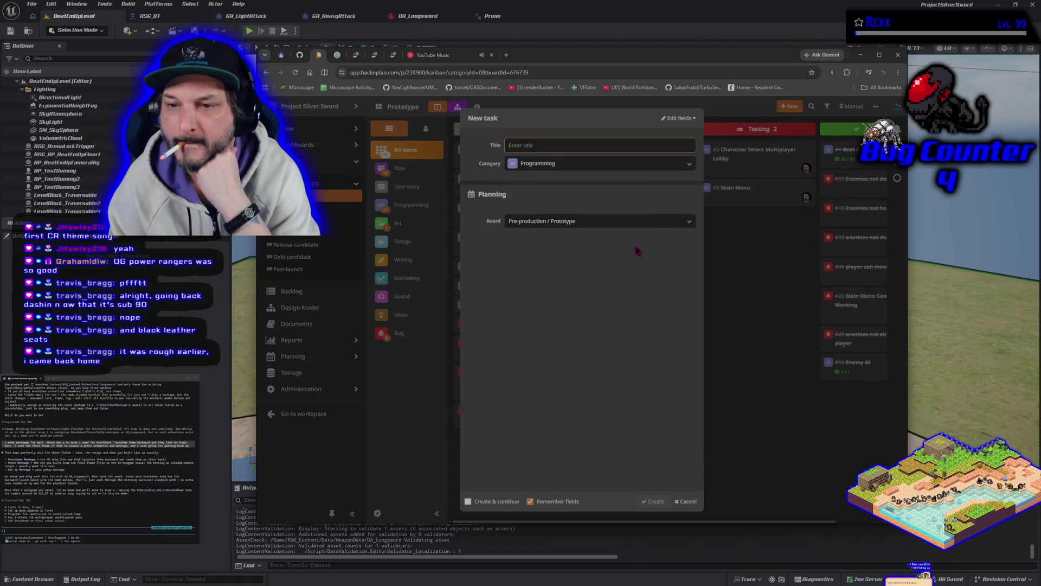
{"action": "left_click", "coordinate": [688, 164]}
{"action": "left_click", "coordinate": [558, 265]}
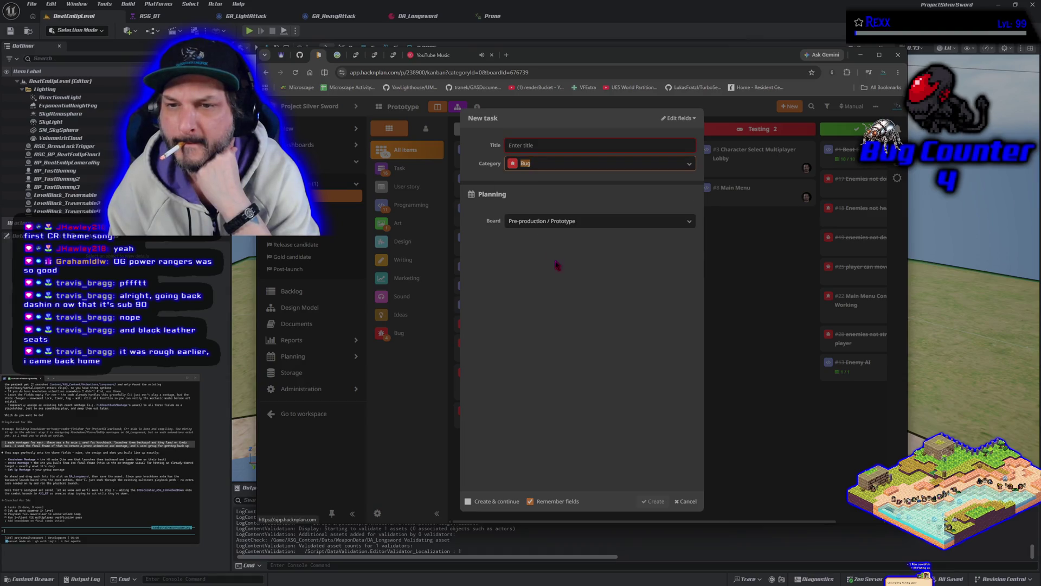
{"action": "left_click", "coordinate": [527, 146]}
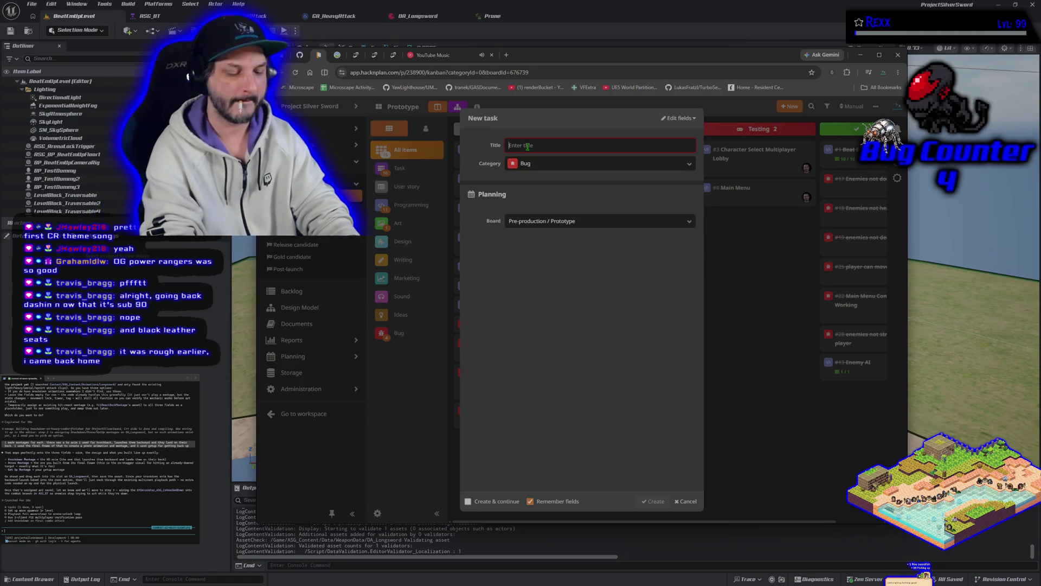
{"action": "type", "text": "SOmetime"}
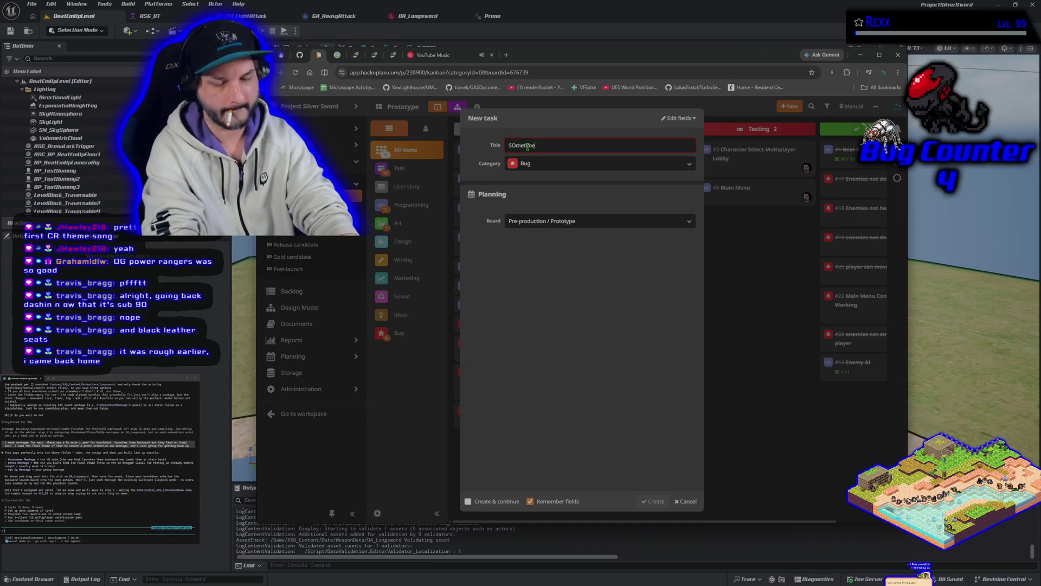
{"action": "type", "text": "s react player can "}
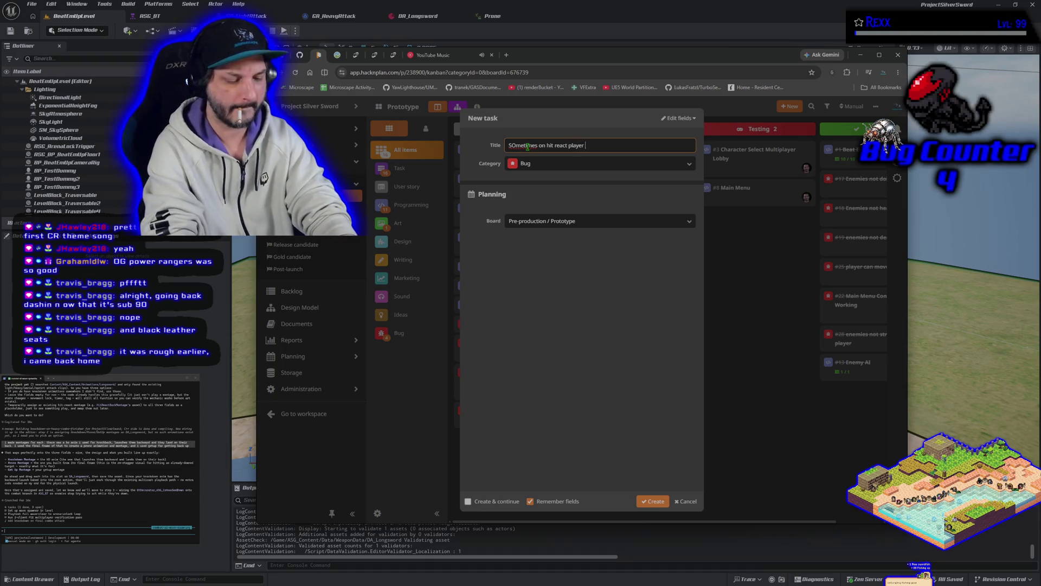
{"action": "type", "text": "ll"}
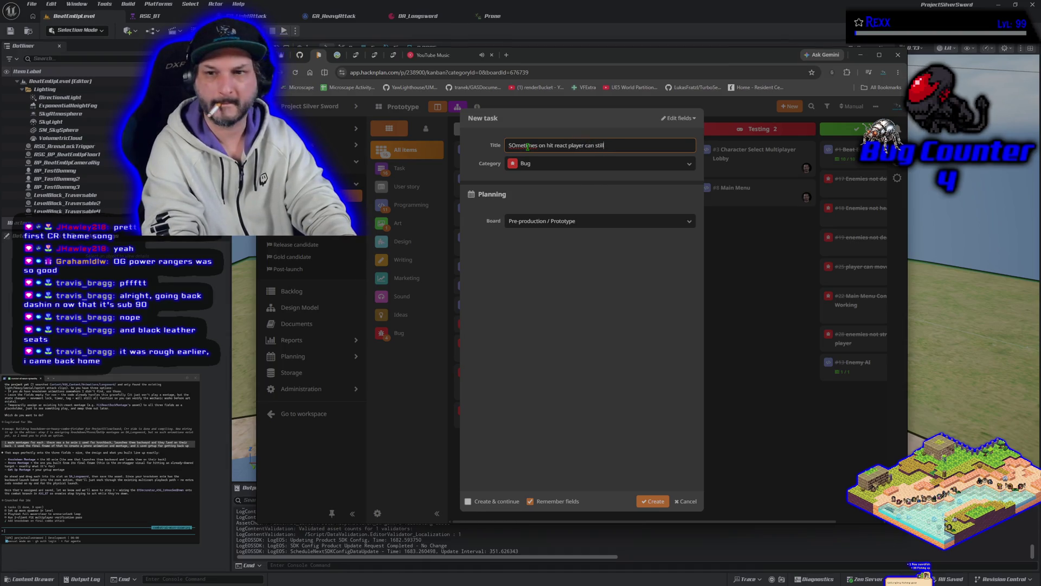
{"action": "type", "text": "o  move a lit"}
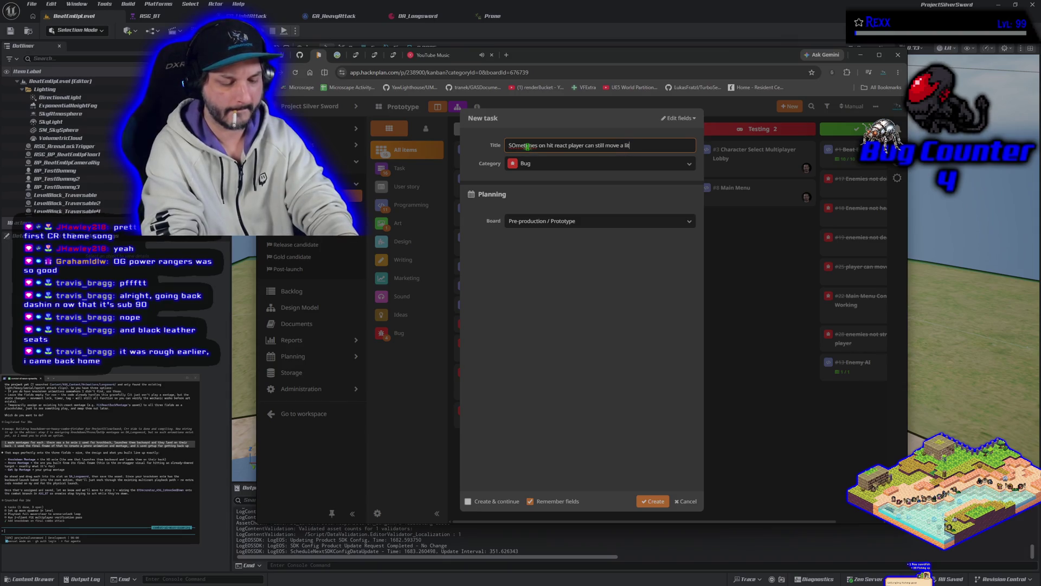
{"action": "type", "text": "tle at the end"}
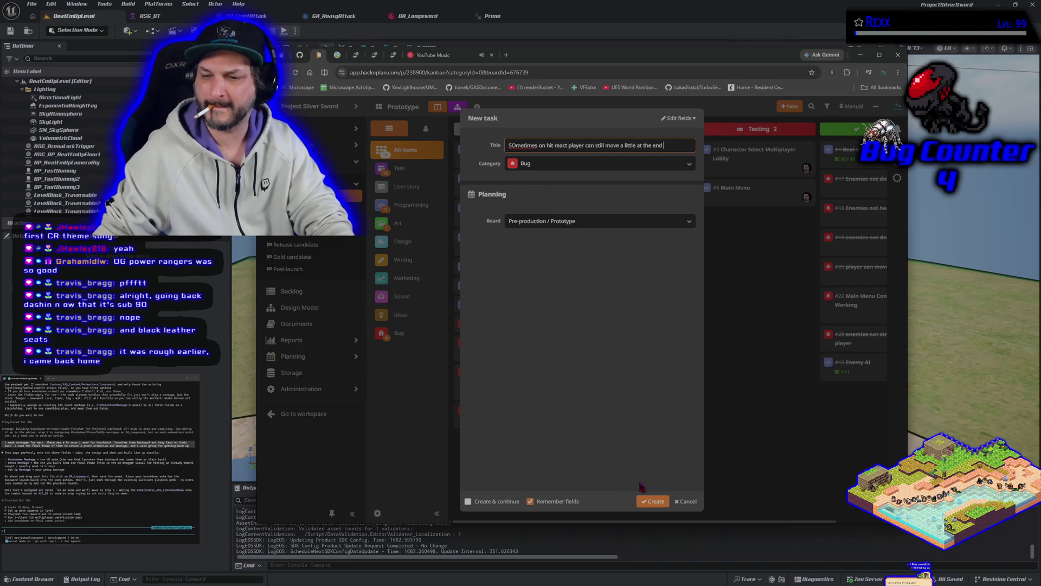
{"action": "left_click", "coordinate": [652, 502]}
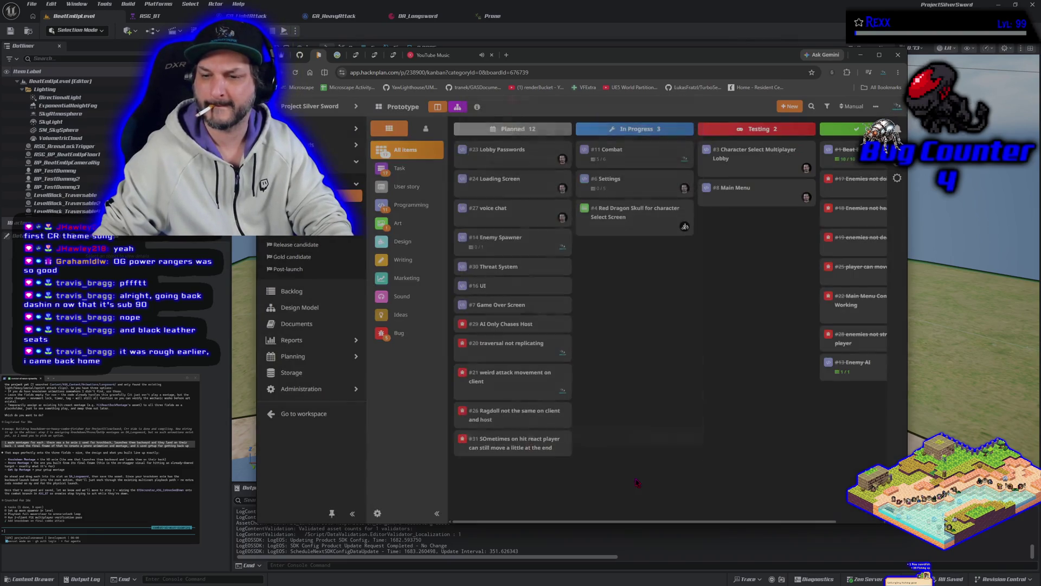
Step: Look over tasks #26 and #31 and their assignee lists
{"action": "left_click", "coordinate": [520, 415]}
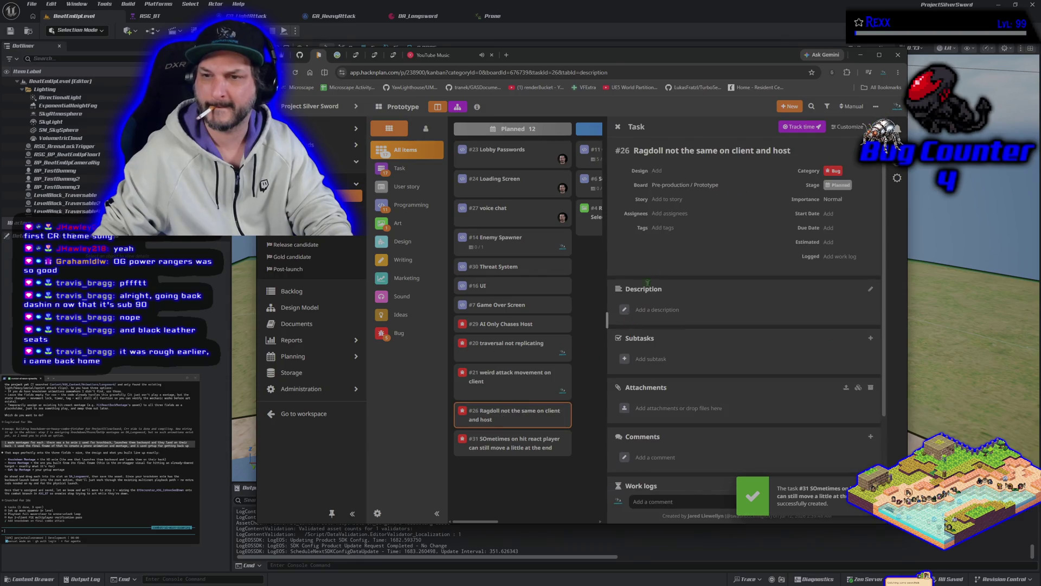
{"action": "left_click", "coordinate": [671, 214]}
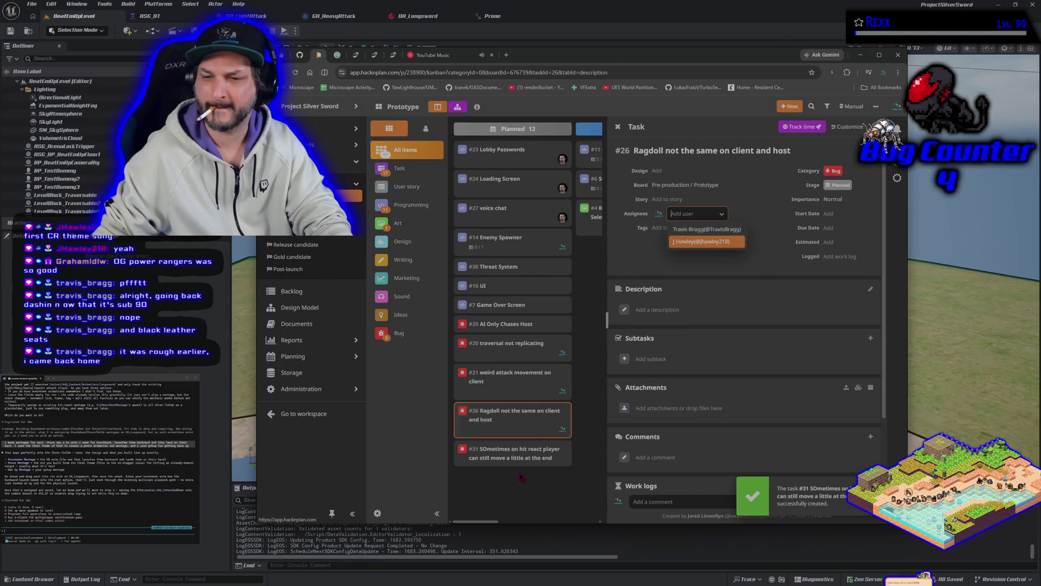
{"action": "left_click", "coordinate": [508, 455]}
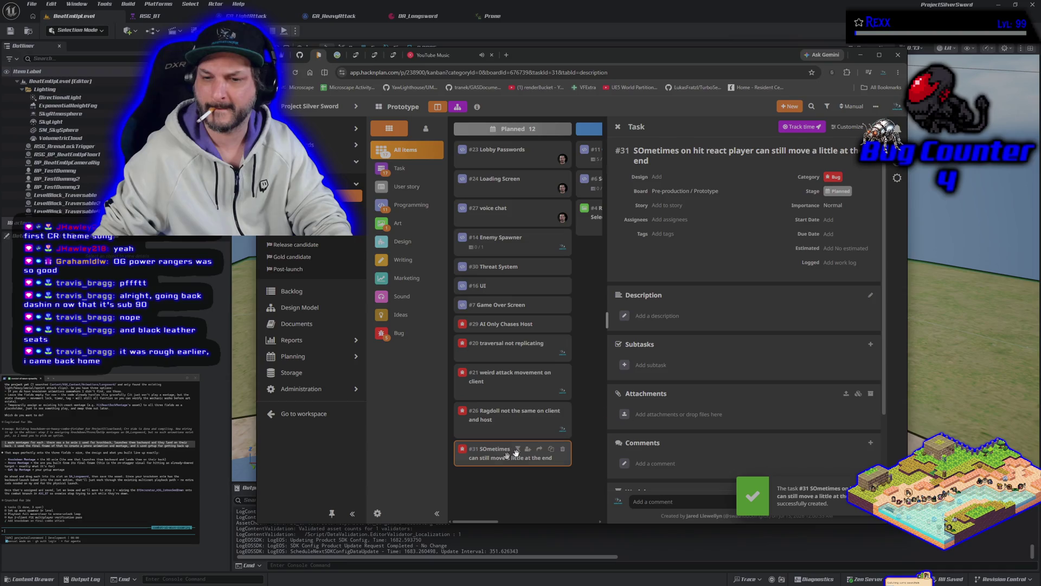
{"action": "left_click", "coordinate": [668, 218]}
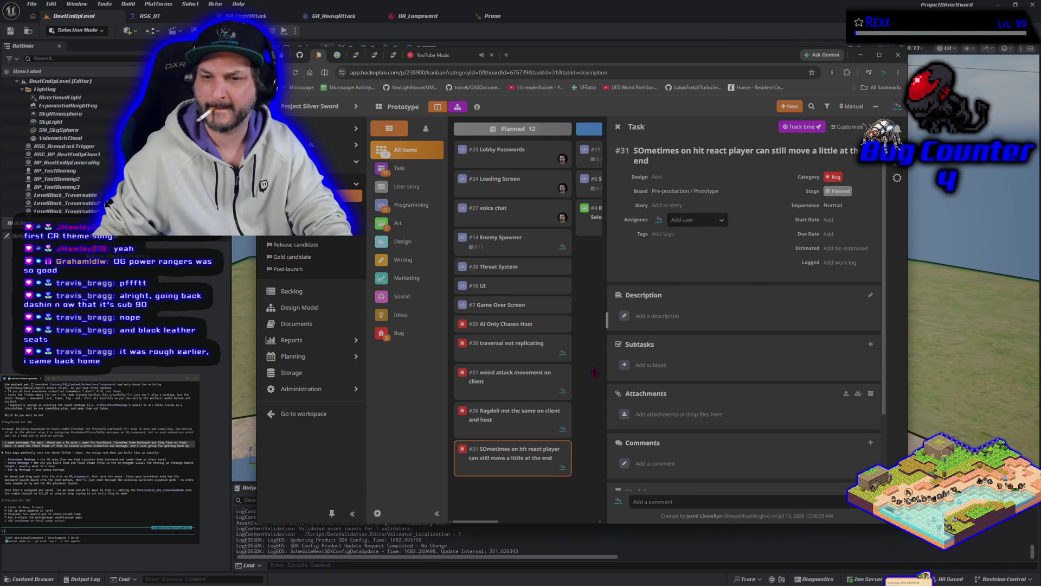
{"action": "left_click", "coordinate": [594, 372]}
Step: Assign a team member to the AI Only Chases Host task
{"action": "left_click", "coordinate": [516, 326]}
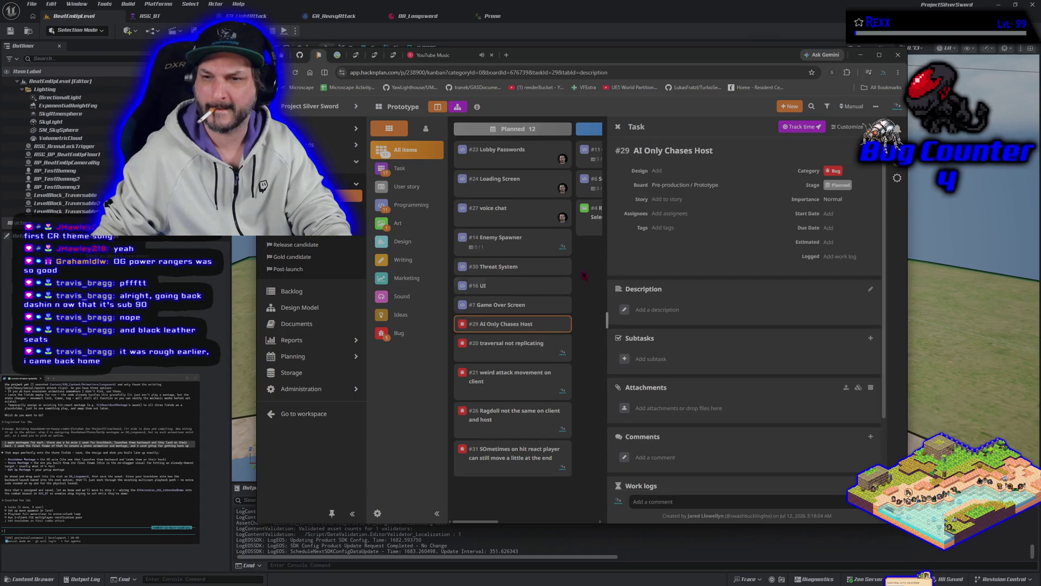
{"action": "left_click", "coordinate": [682, 217]}
{"action": "left_click", "coordinate": [695, 237]}
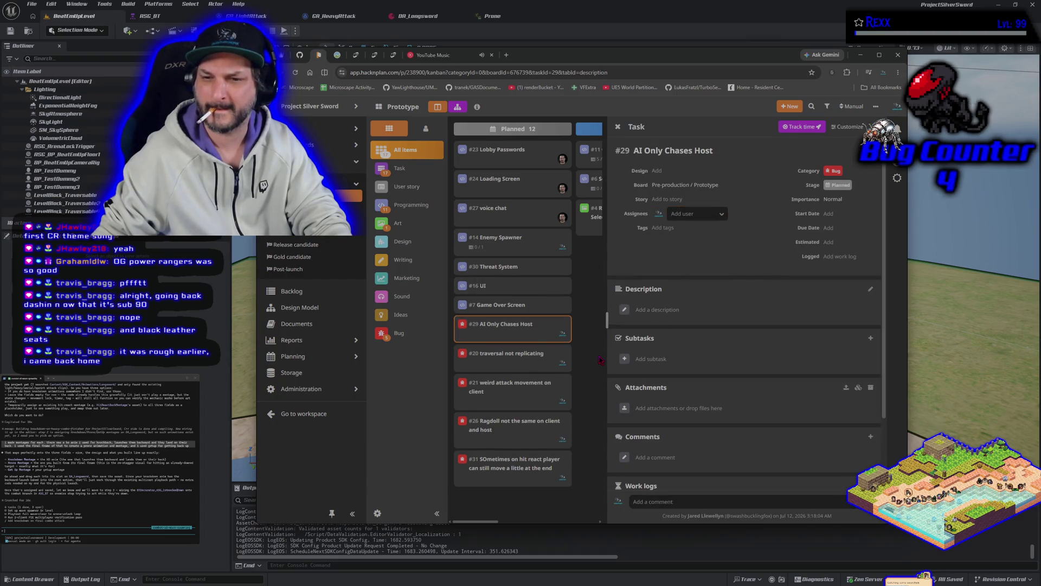
{"action": "left_click", "coordinate": [599, 359]}
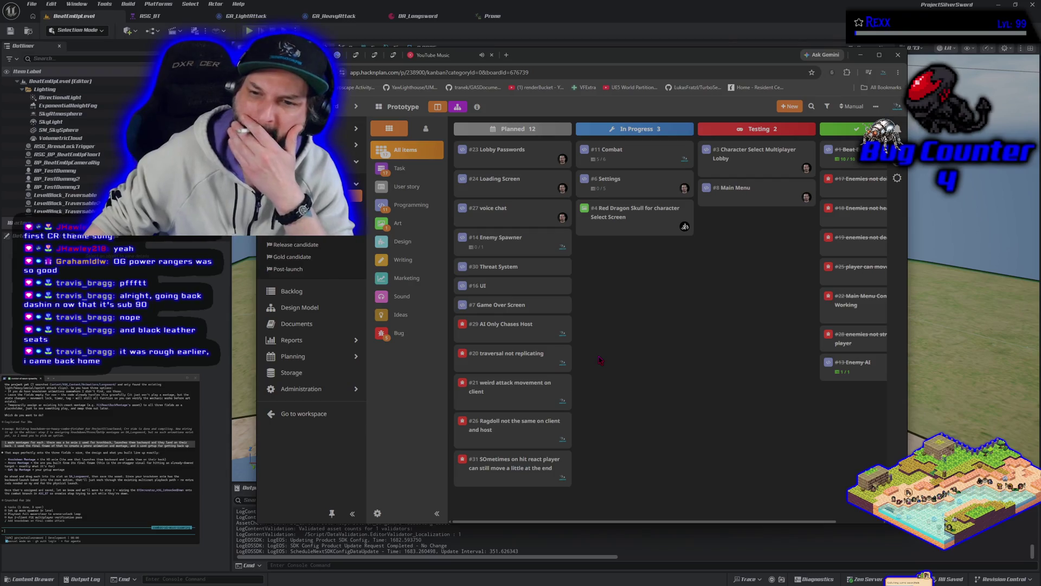
Step: Assign a team member to the Threat System task and return to the board
{"action": "left_click", "coordinate": [513, 276]}
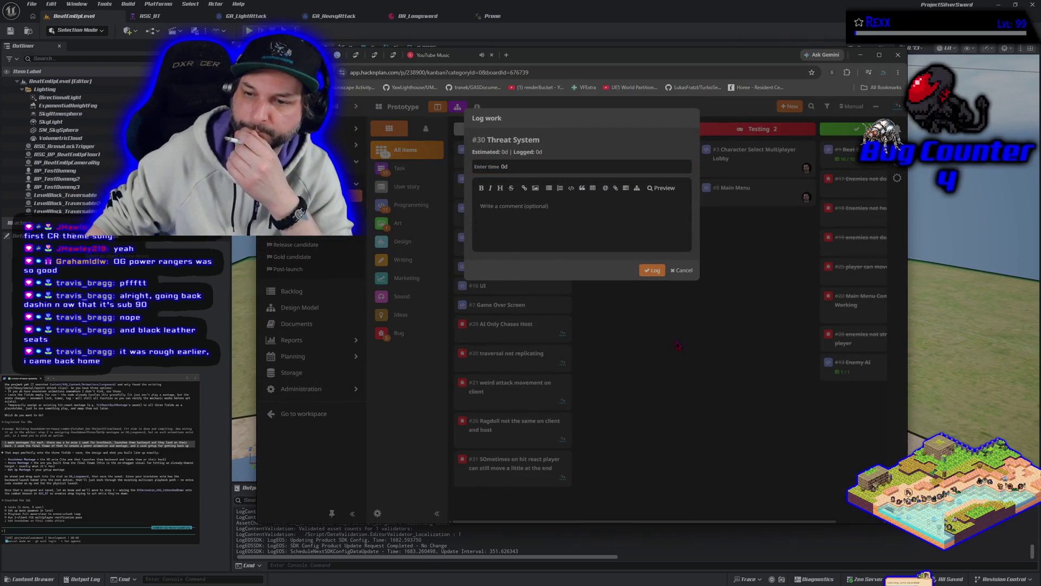
{"action": "left_click", "coordinate": [675, 270]}
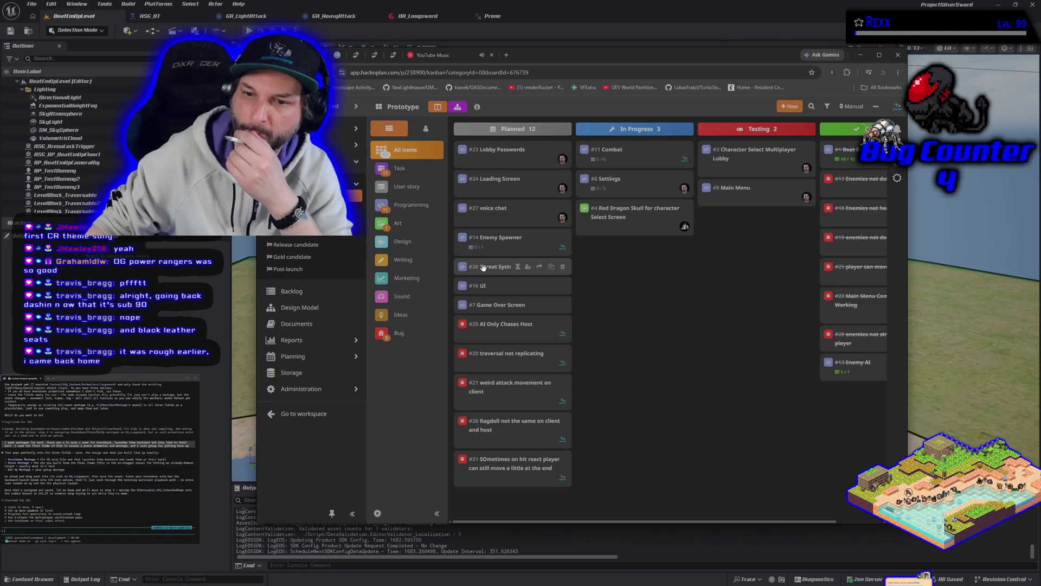
{"action": "left_click", "coordinate": [509, 266]}
{"action": "left_click", "coordinate": [670, 213]}
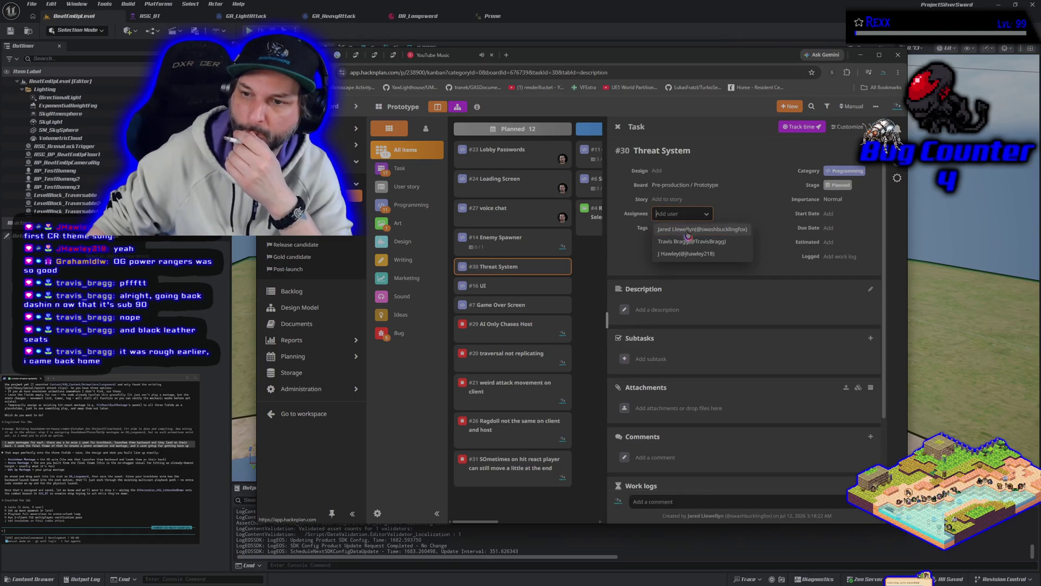
{"action": "left_click", "coordinate": [703, 241]}
{"action": "left_click", "coordinate": [582, 297]}
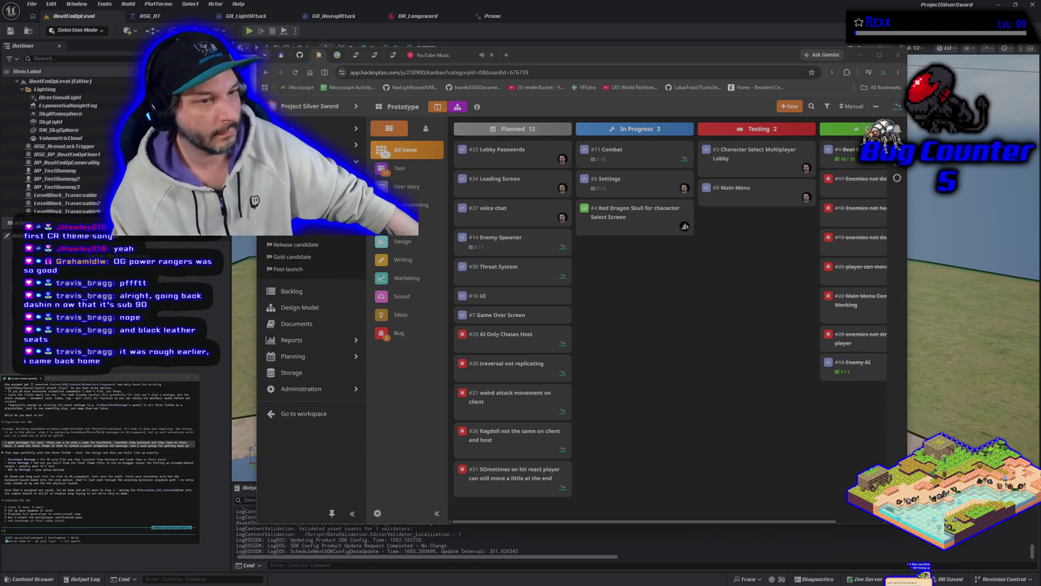
Step: Return from the browser to the BootEmptyLevel viewport with the three training dummies
{"action": "key", "text": "alt+Tab"}
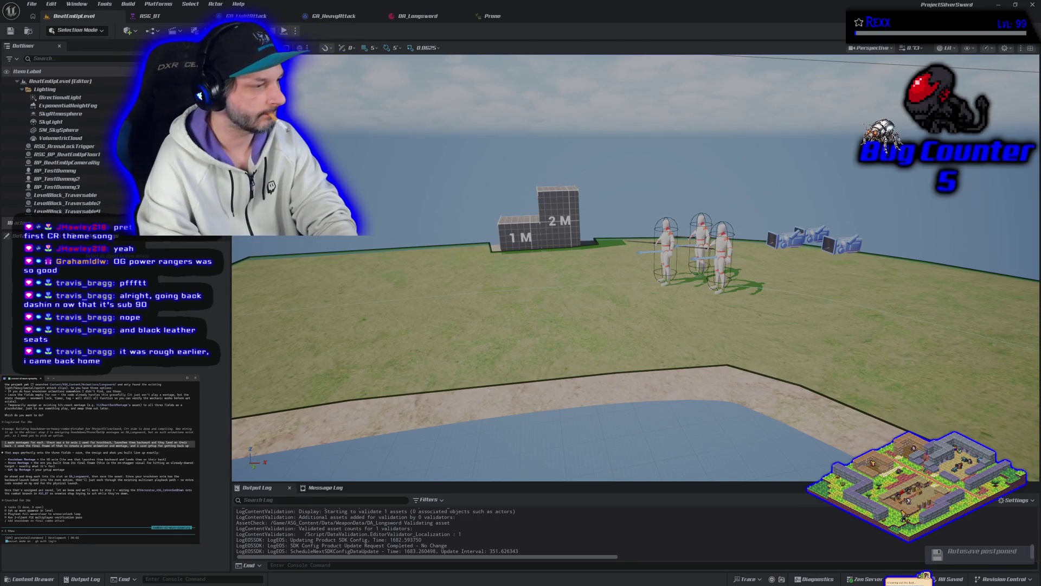
Step: Type a message to the coding assistant: prone should play while the character lies after knockdown
{"action": "type", "text": "ght prone was what pl"}
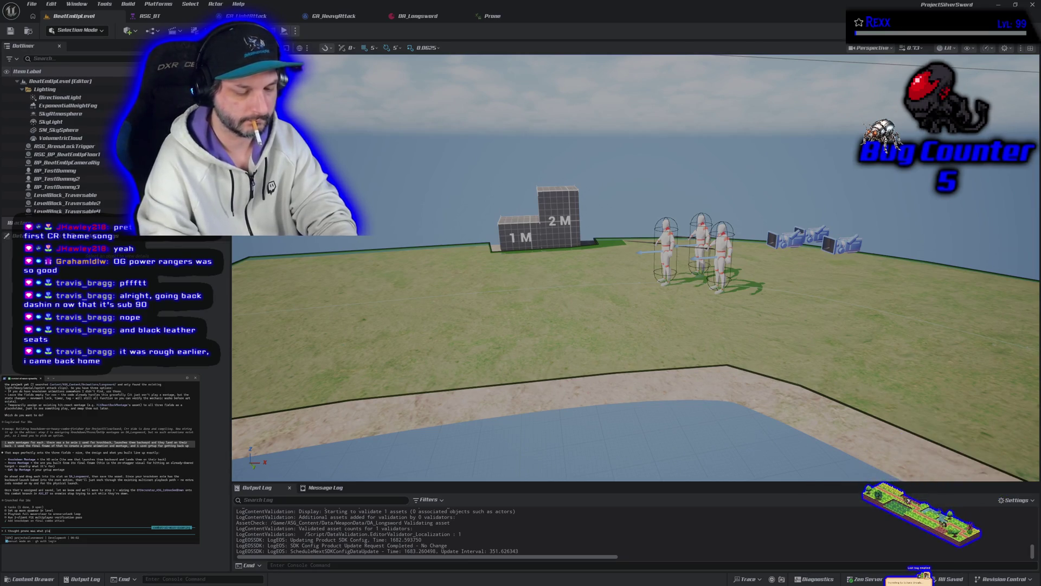
{"action": "type", "text": "ayed while they were s"}
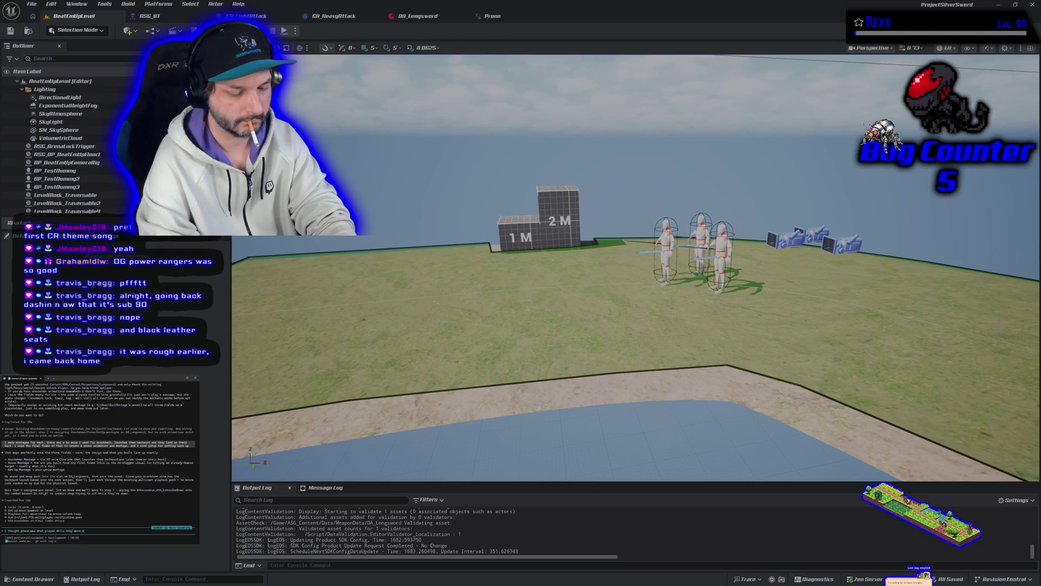
{"action": "type", "text": "nocked down for a random a"}
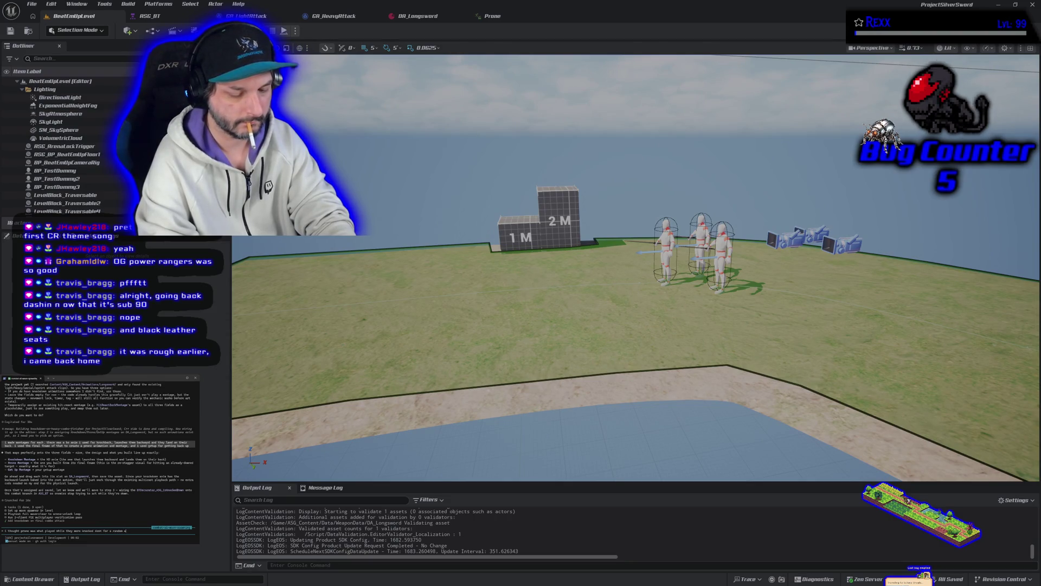
{"action": "type", "text": "e before getting back up."}
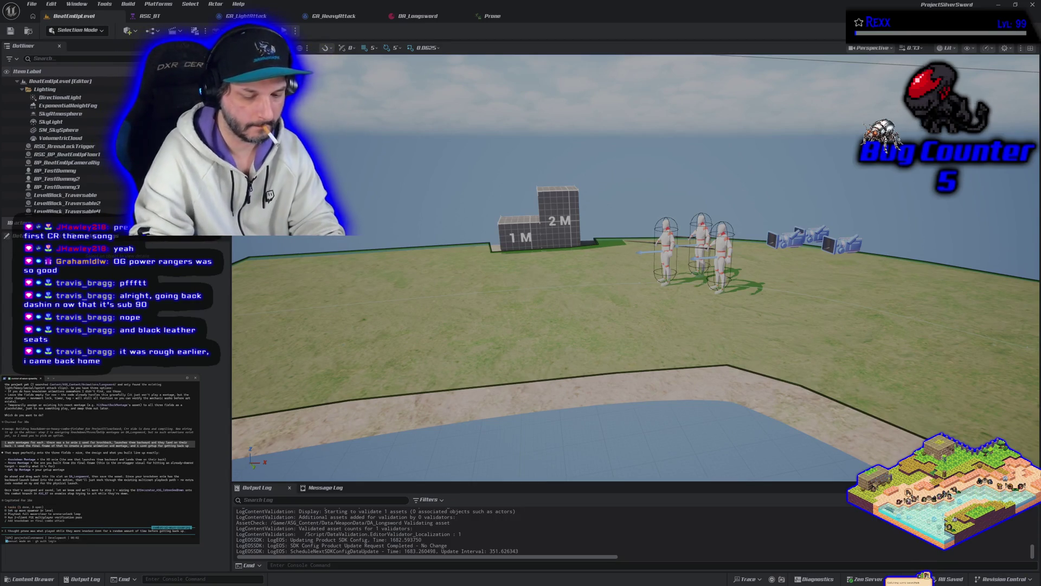
{"action": "type", "text": "sn"}
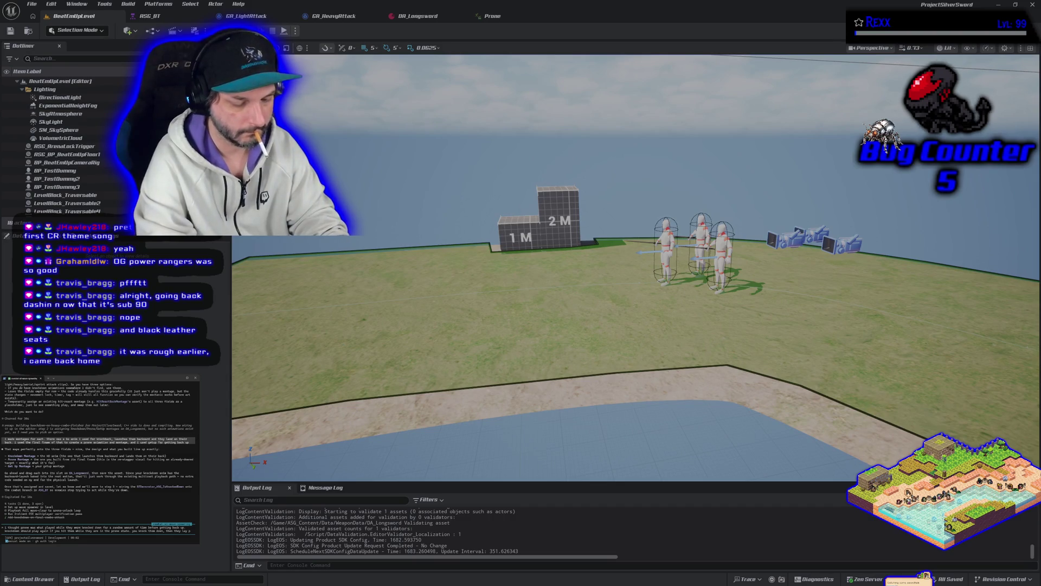
{"action": "type", "text": "ro"}
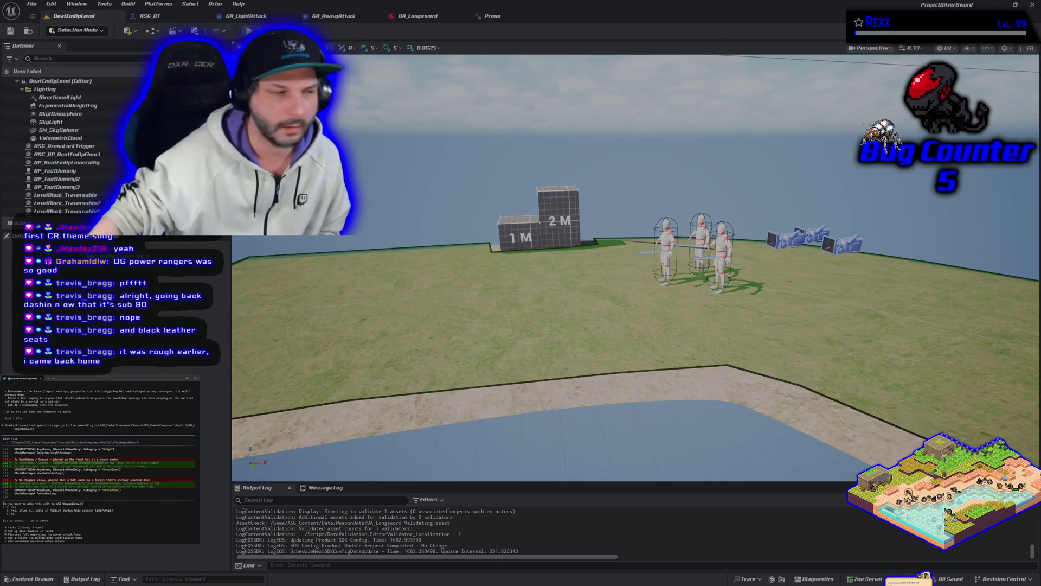
Step: Review the terminal output, then close the Unreal editor
{"action": "scroll", "coordinate": [98, 461], "scroll_direction": "up", "scroll_amount": 5}
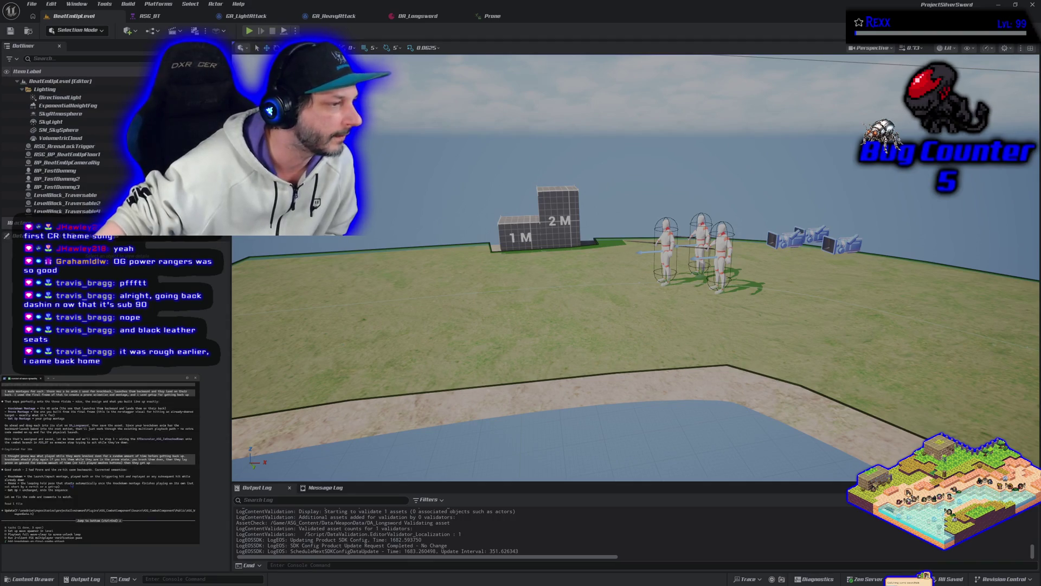
{"action": "scroll", "coordinate": [98, 455], "scroll_direction": "down", "scroll_amount": 1}
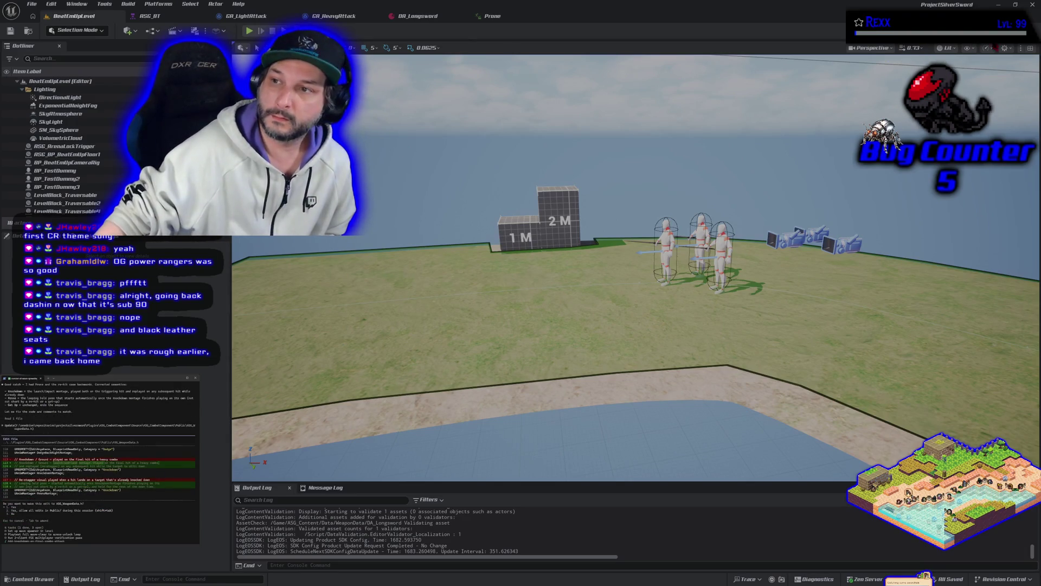
{"action": "left_click", "coordinate": [1032, 5]}
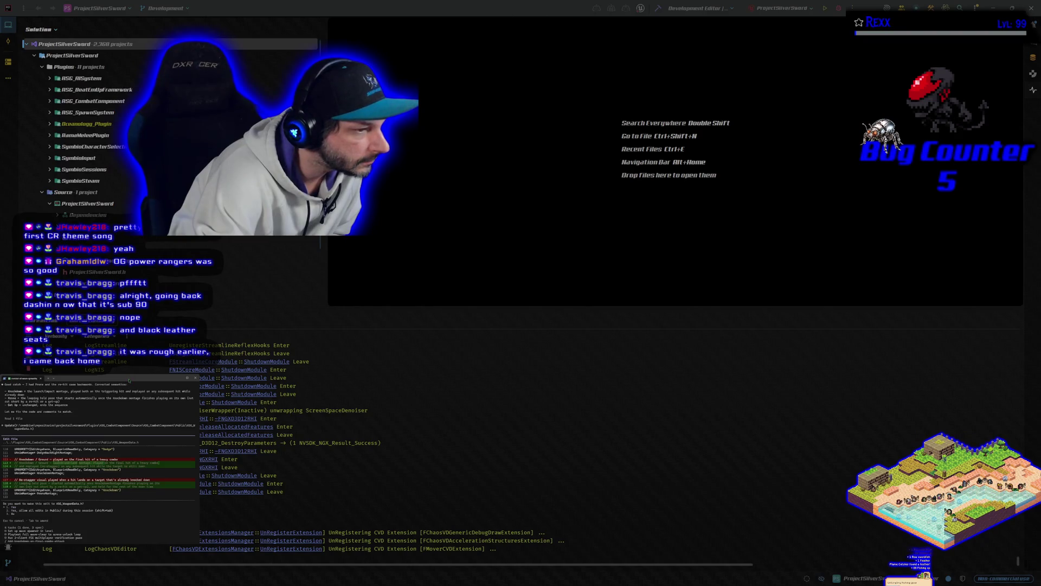
Step: Approve all three code edits proposed by the coding assistant
{"action": "key", "text": "Return"}
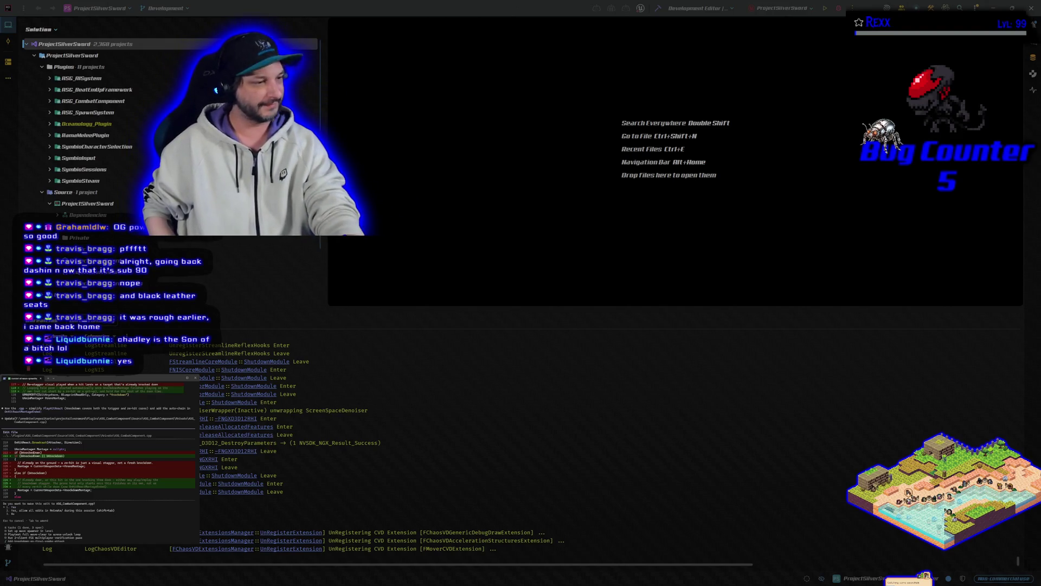
{"action": "key", "text": "Return"}
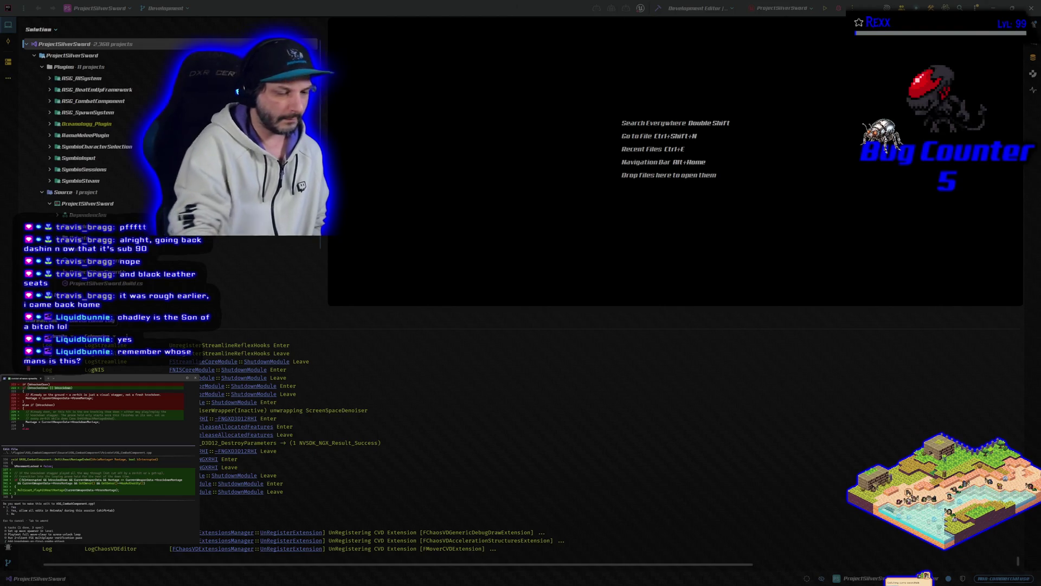
{"action": "key", "text": "Return"}
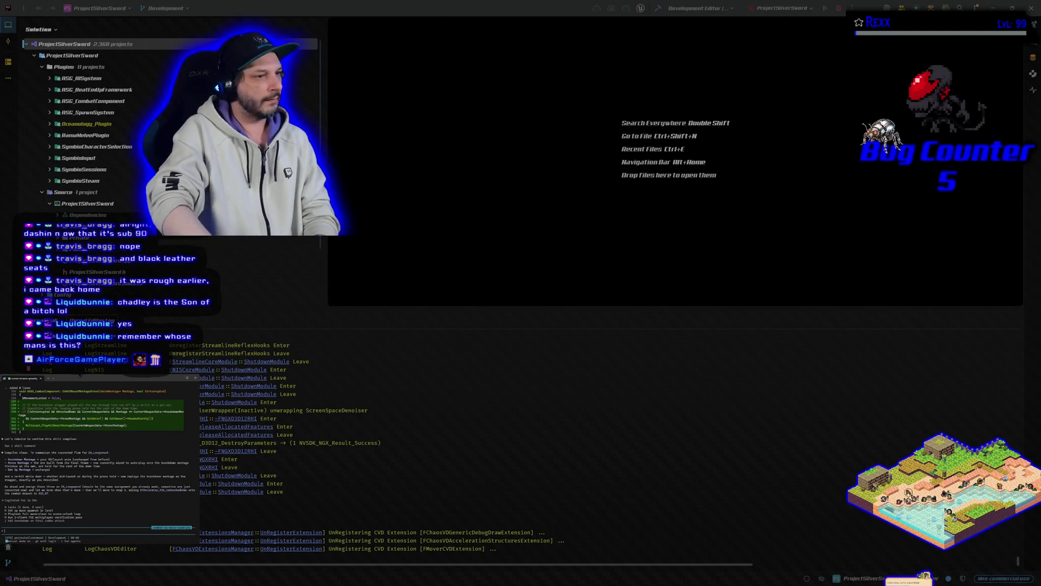
Step: Run the ProjectSilverSwordEditor Win64 Development build from Rider
{"action": "left_click", "coordinate": [657, 9]}
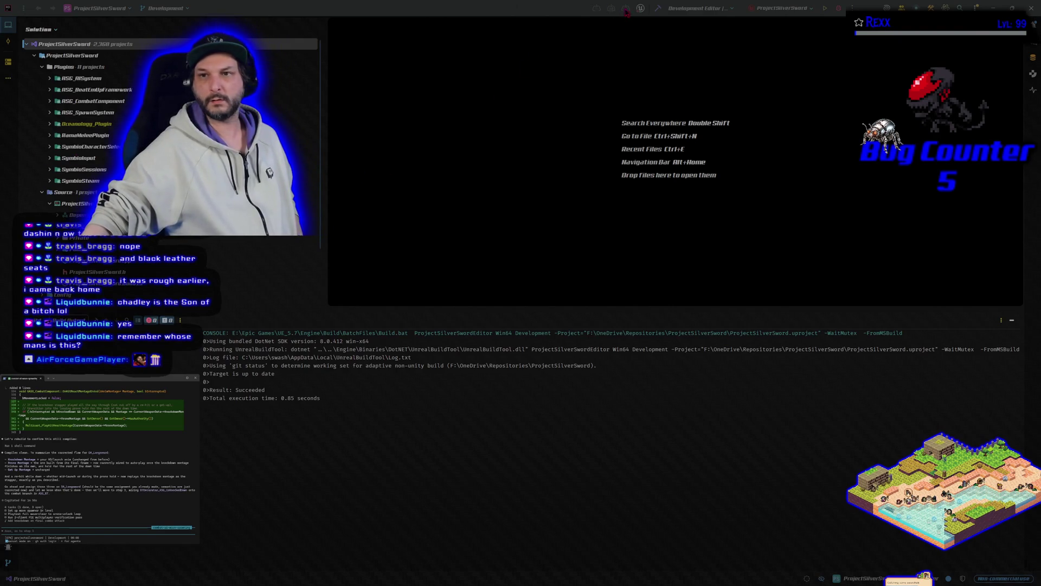
Step: Build the selected projects so the Unreal editor relaunches on the Prone animation
{"action": "left_click", "coordinate": [658, 8]}
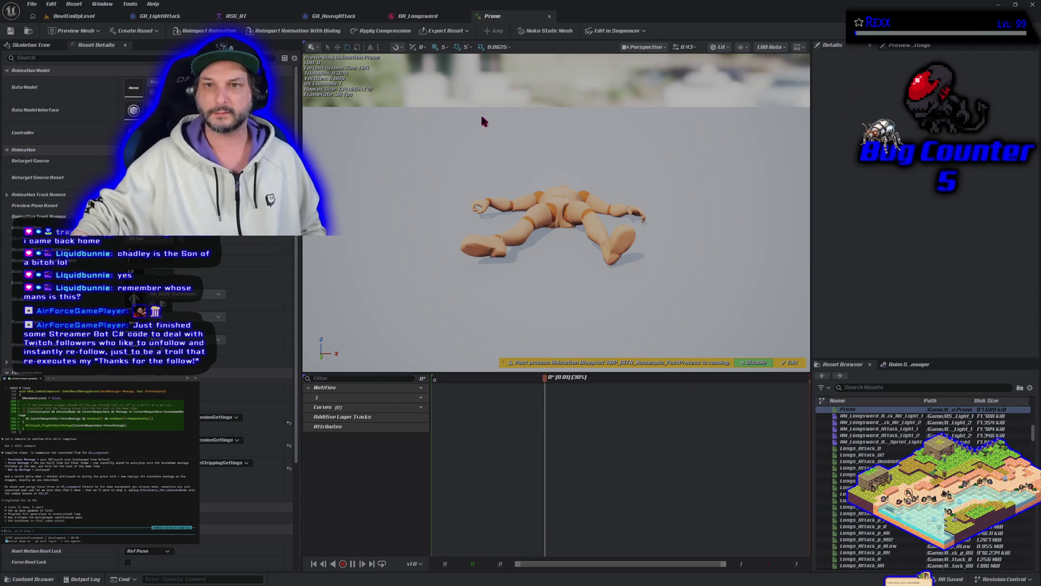
Step: Bring up DA_Longsword's Details down to its Knockdown, Prone and GetUp montage slots
{"action": "left_click", "coordinate": [69, 19]}
{"action": "left_click", "coordinate": [490, 15]}
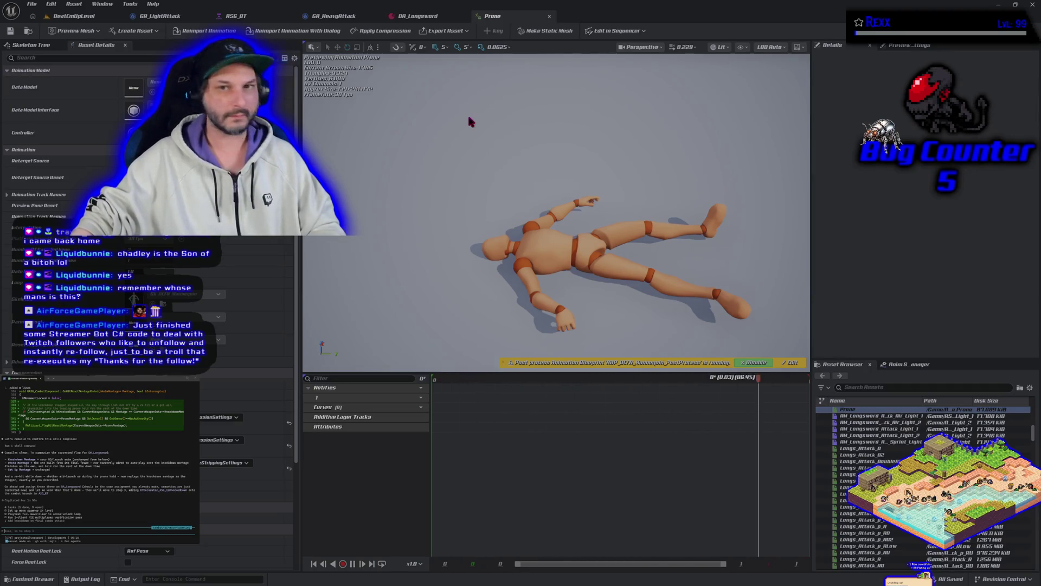
{"action": "left_click", "coordinate": [415, 18]}
{"action": "scroll", "coordinate": [342, 293], "scroll_direction": "down", "scroll_amount": 10}
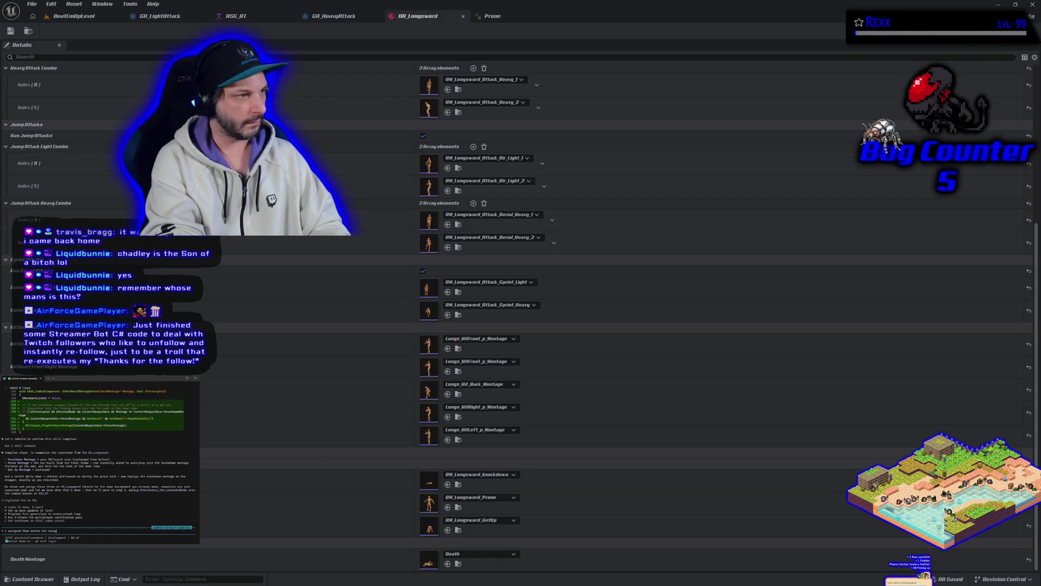
Step: Send the prone-timing message to the assistant and open AM_Longsword_Prone from DA_Longsword
{"action": "type", "text": "e"}
{"action": "key", "text": "Return"}
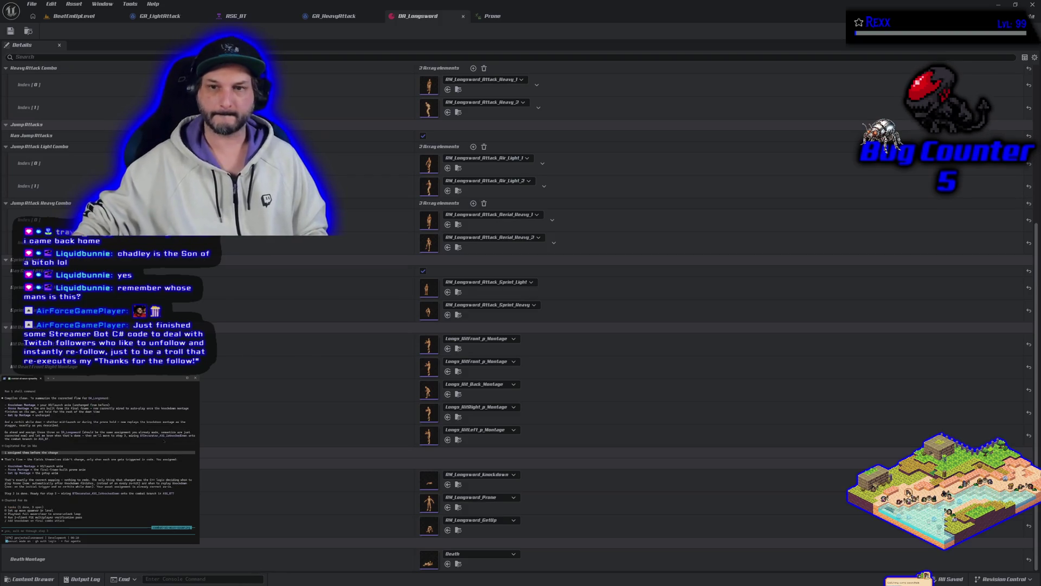
{"action": "scroll", "coordinate": [305, 298], "scroll_direction": "up", "scroll_amount": 1}
{"action": "scroll", "coordinate": [306, 298], "scroll_direction": "down", "scroll_amount": 1}
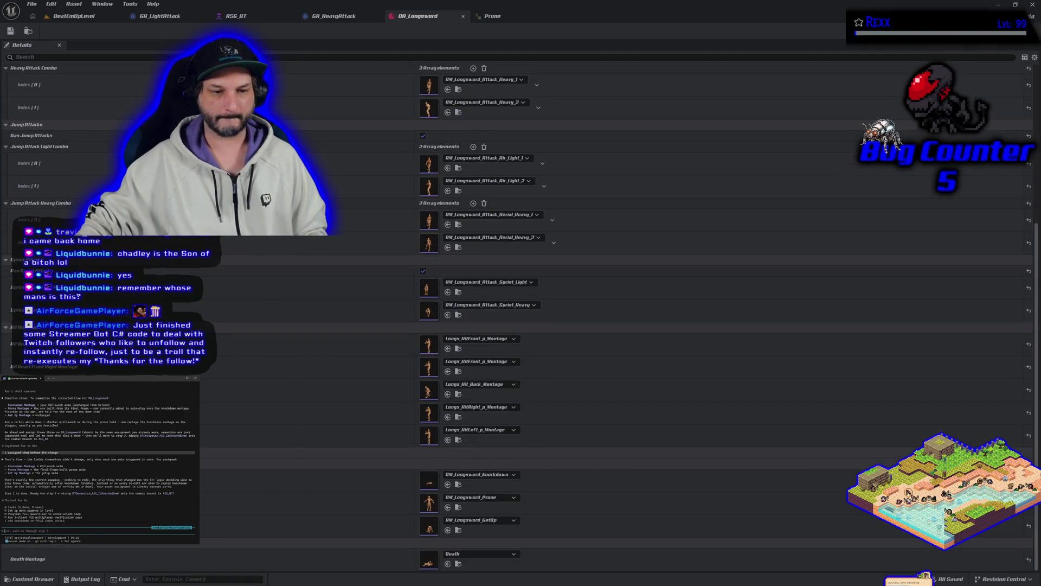
{"action": "scroll", "coordinate": [305, 298], "scroll_direction": "up", "scroll_amount": 6}
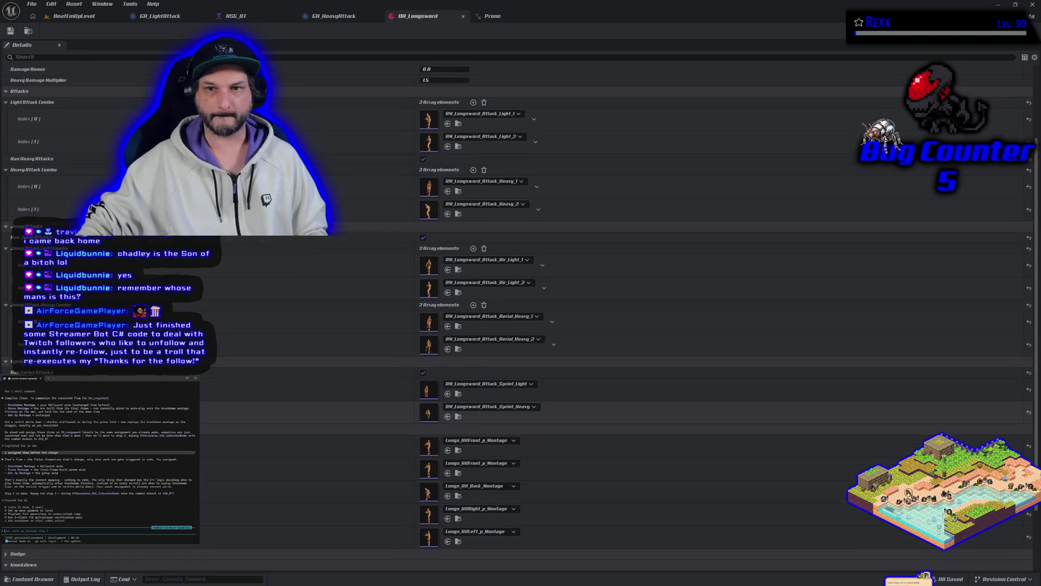
{"action": "scroll", "coordinate": [305, 298], "scroll_direction": "down", "scroll_amount": 6}
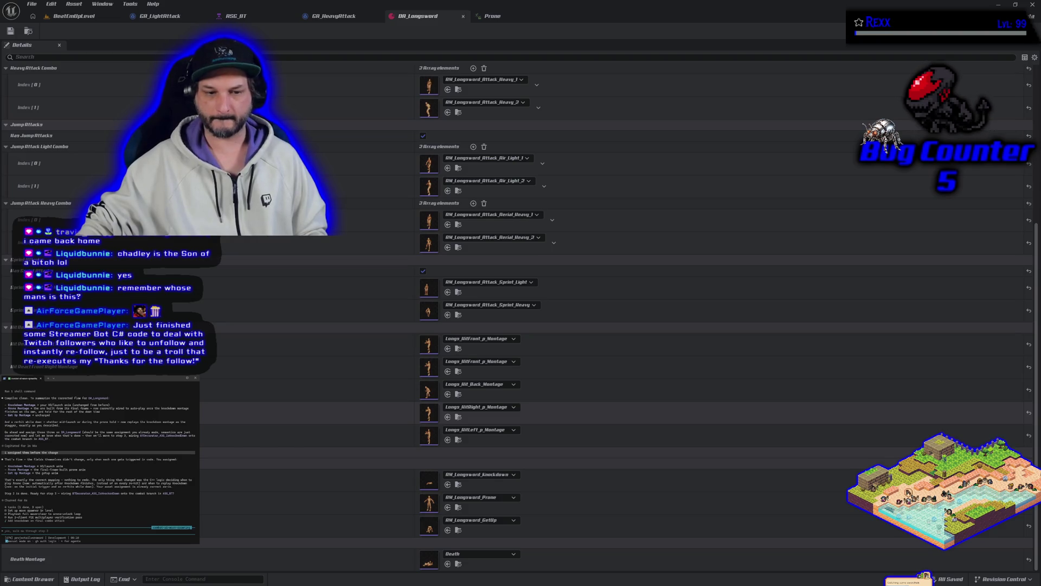
{"action": "double_click", "coordinate": [431, 506]}
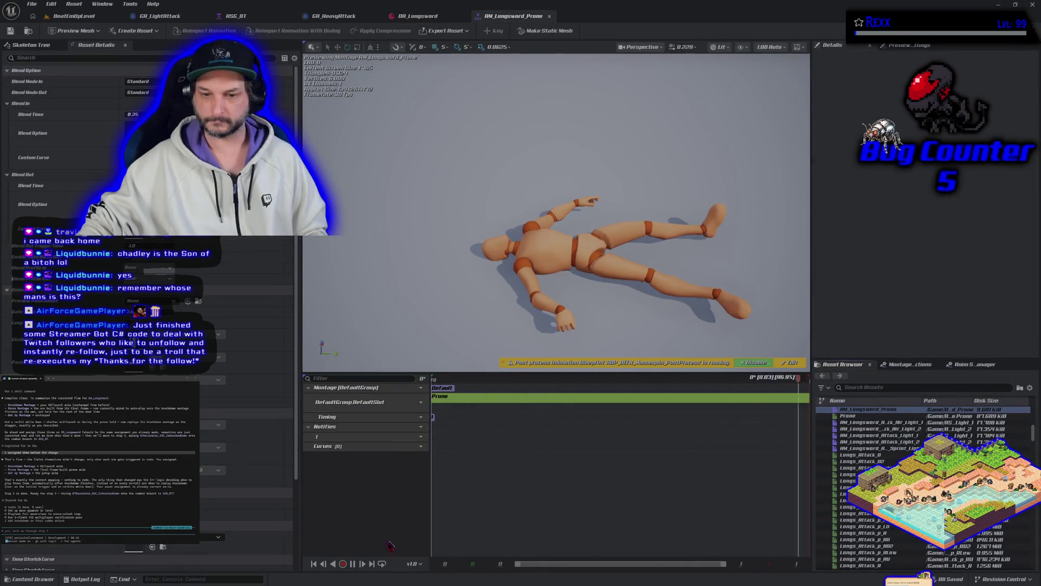
Step: Set AM_Longsword_Prone's blend-in time to 0 and save the montage
{"action": "left_click", "coordinate": [353, 564]}
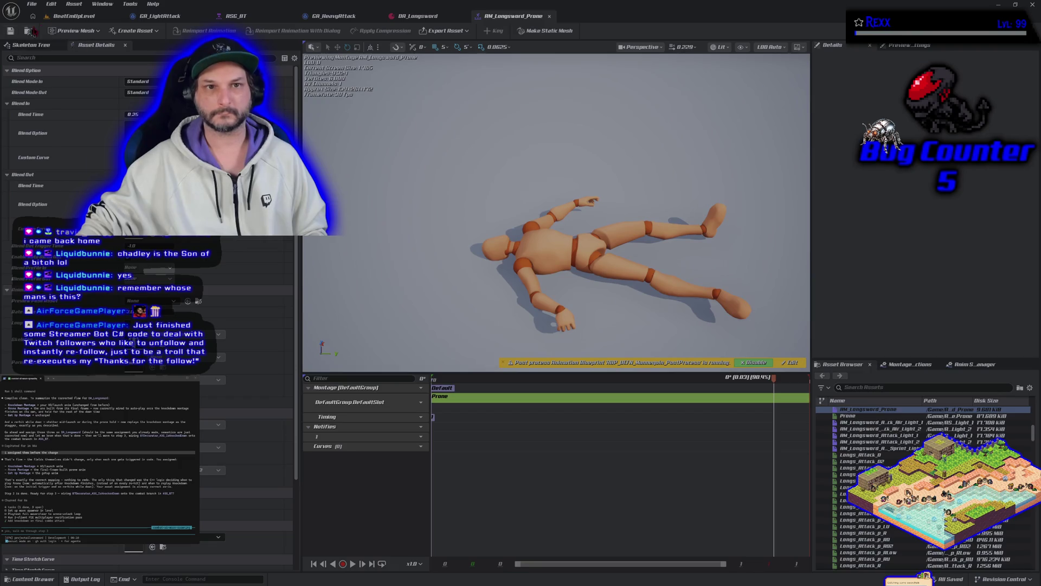
{"action": "left_click", "coordinate": [53, 579]}
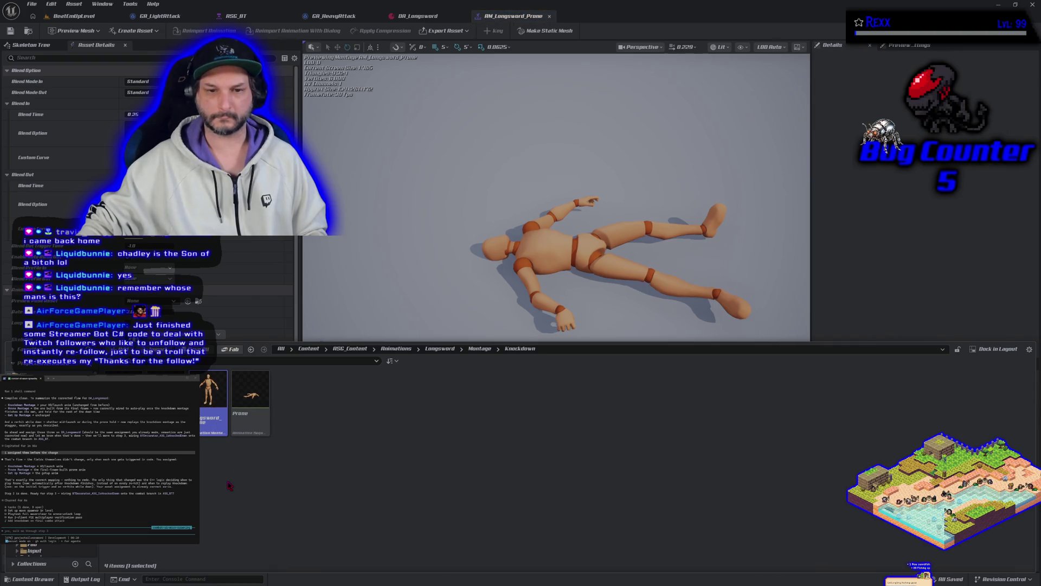
{"action": "double_click", "coordinate": [250, 394]}
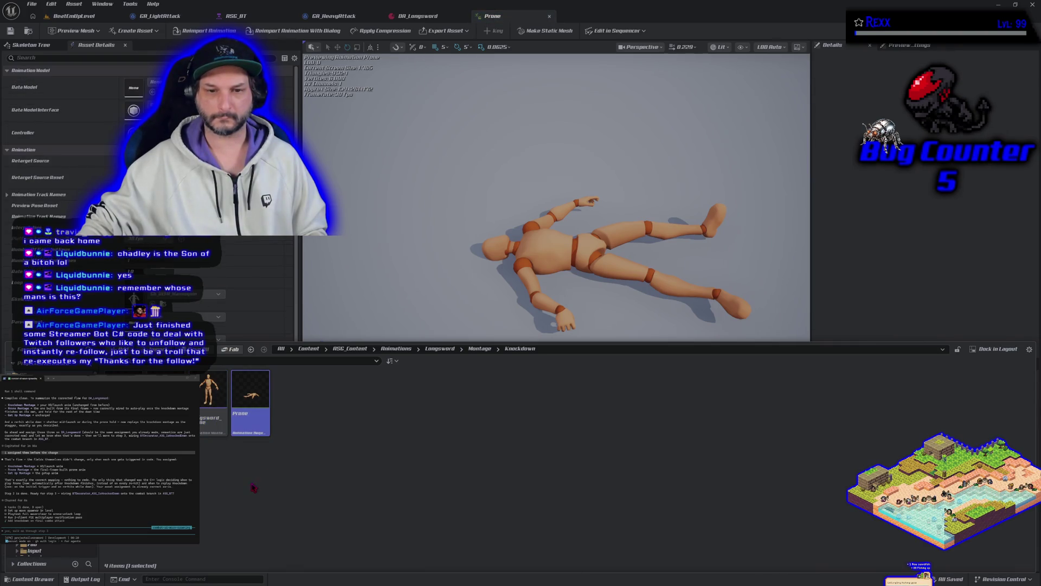
{"action": "double_click", "coordinate": [214, 406]}
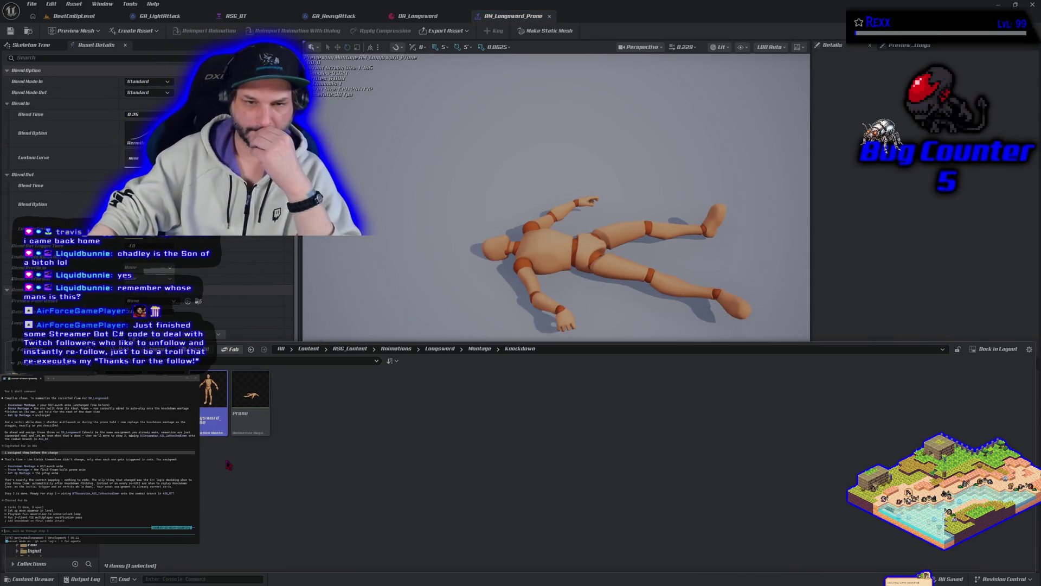
{"action": "left_click", "coordinate": [146, 115]}
{"action": "type", "text": "0"}
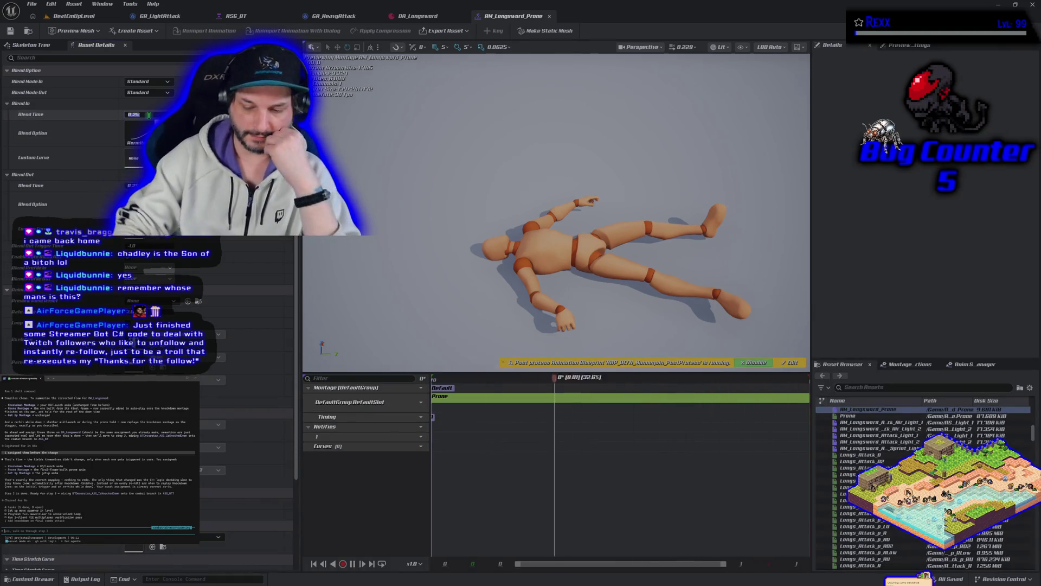
{"action": "key", "text": "Return"}
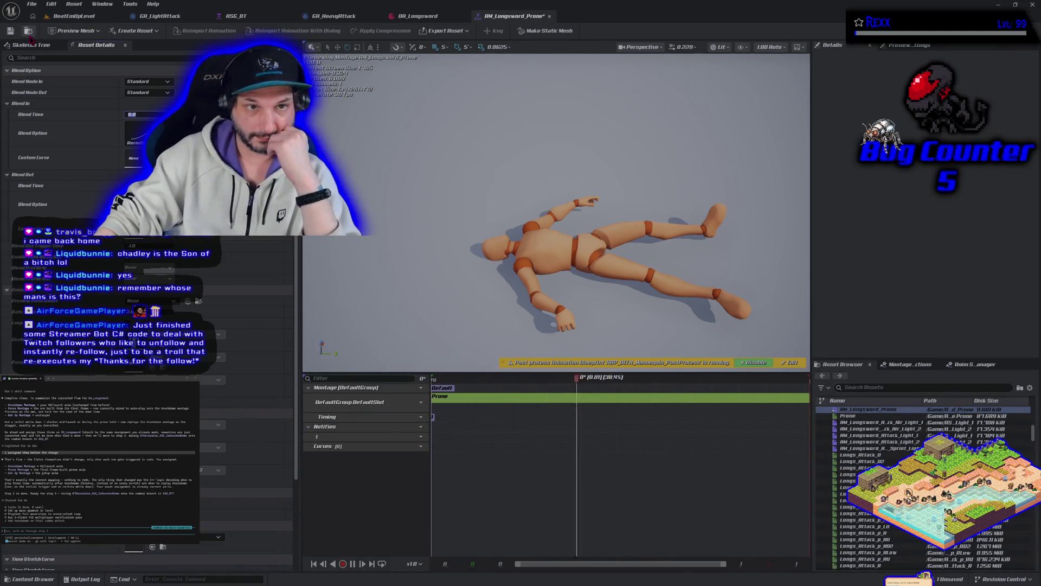
{"action": "left_click", "coordinate": [9, 31]}
Step: Compare with the Prone animation, re-enter the 0 blend-in time and save again
{"action": "left_click", "coordinate": [33, 578]}
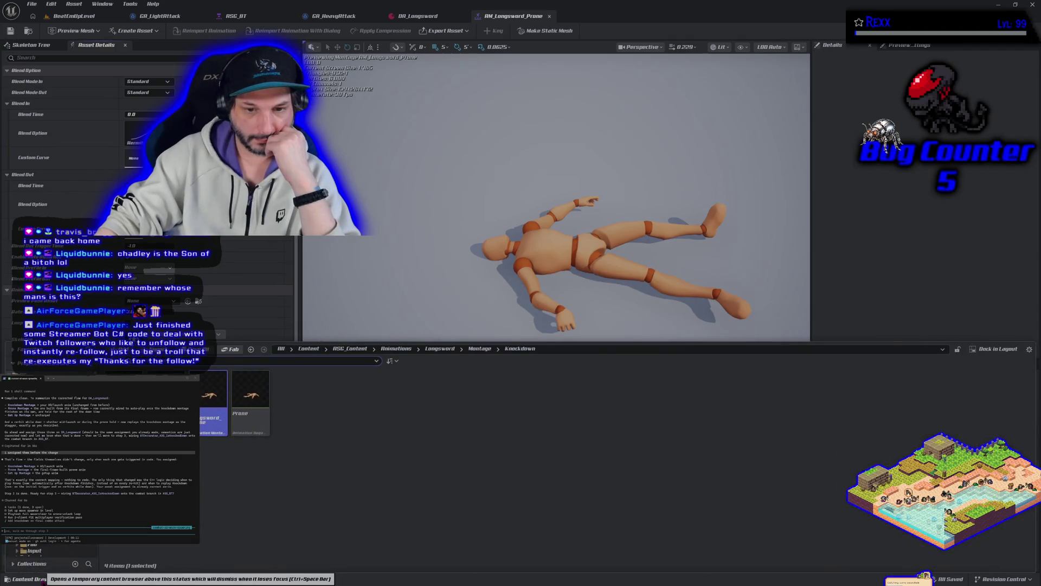
{"action": "double_click", "coordinate": [251, 399]}
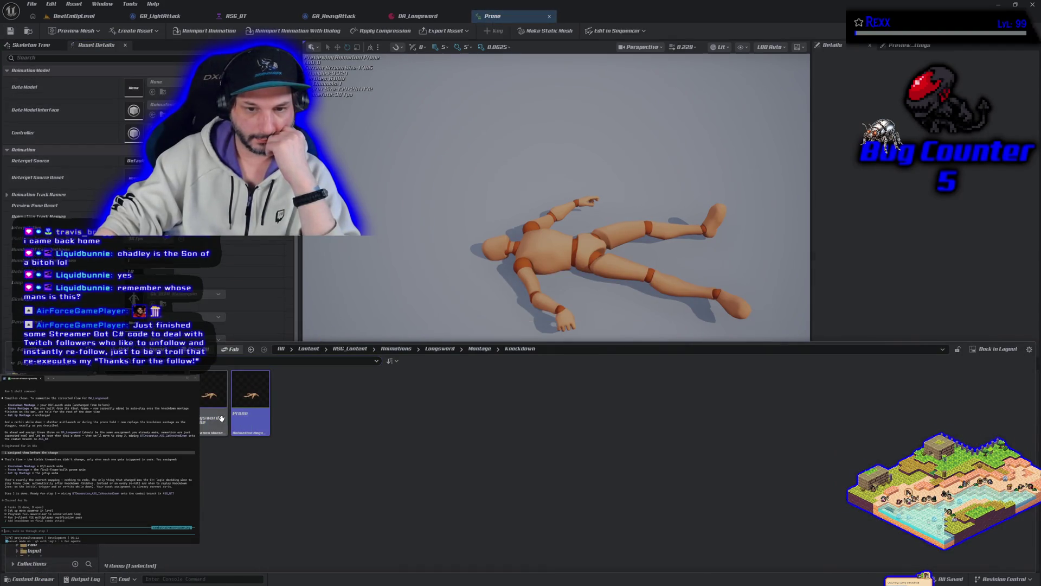
{"action": "double_click", "coordinate": [221, 418]}
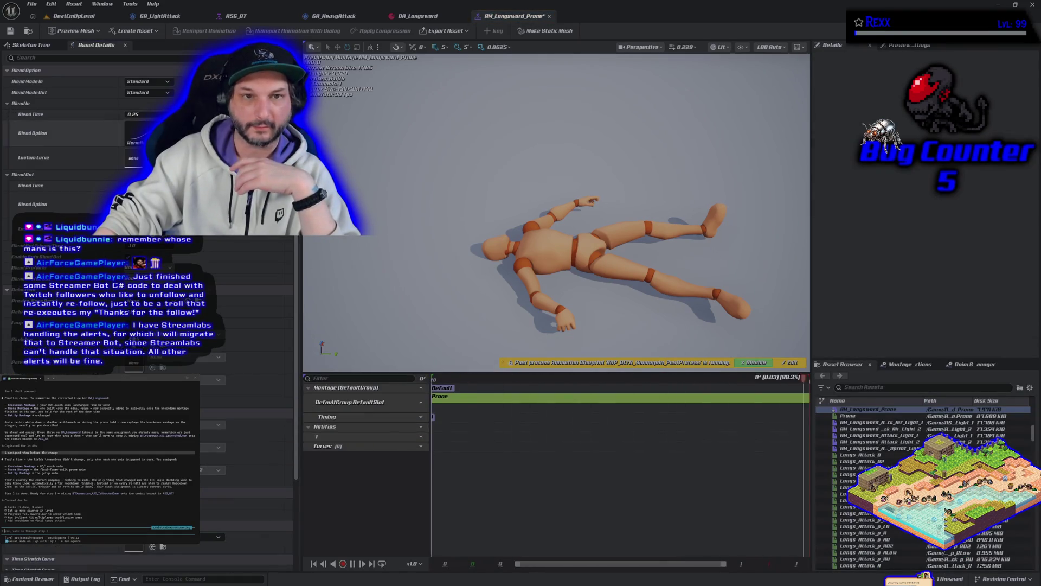
{"action": "key", "text": "ctrl+s"}
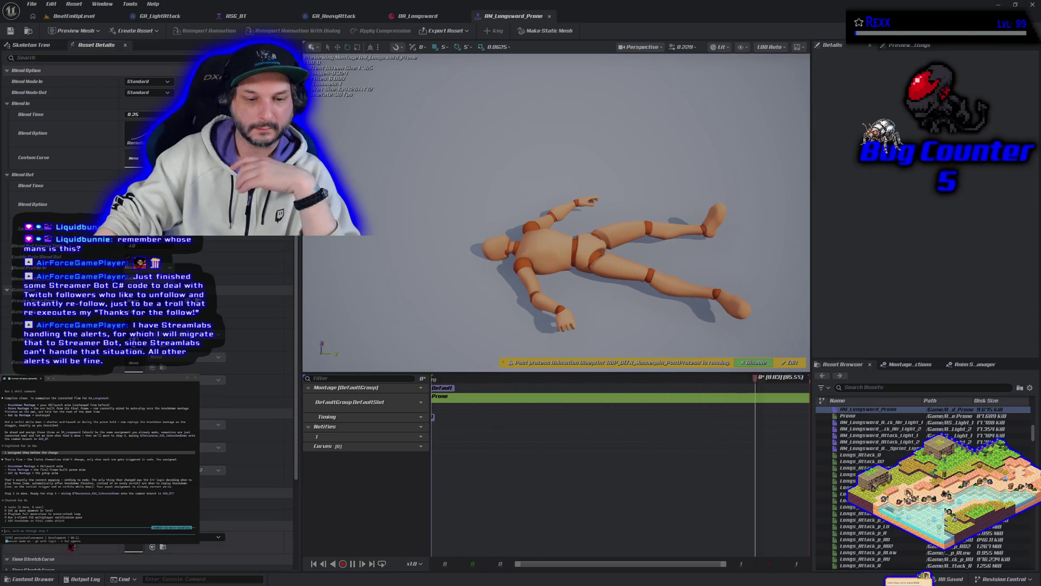
{"action": "left_click", "coordinate": [32, 579]}
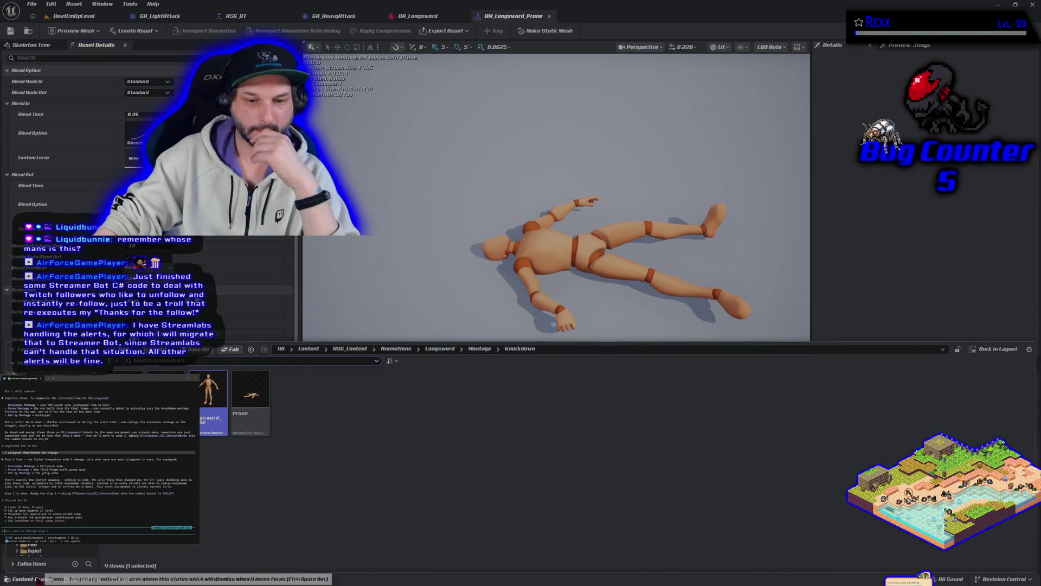
{"action": "double_click", "coordinate": [210, 414]}
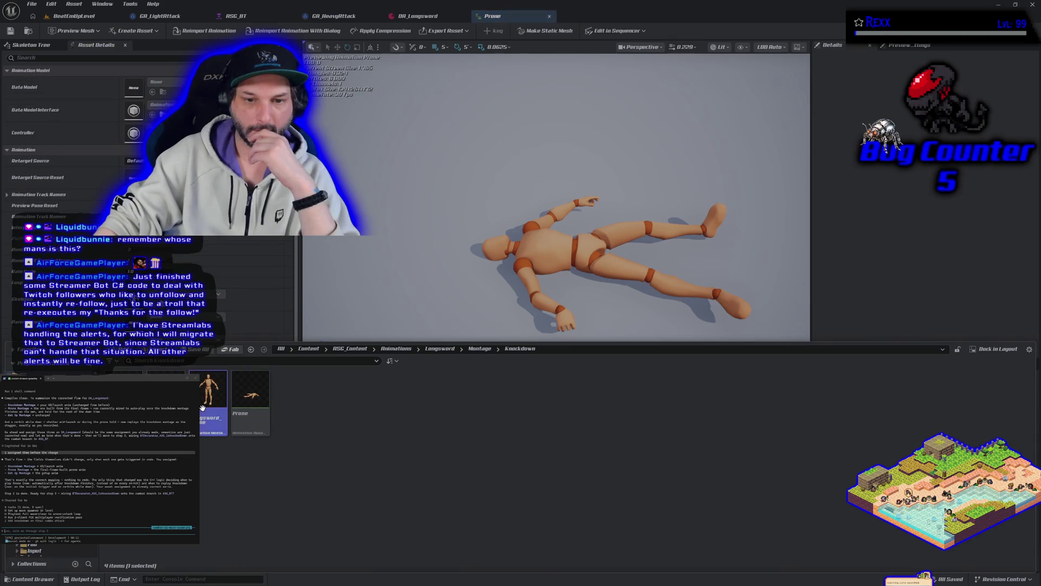
{"action": "double_click", "coordinate": [203, 408]}
{"action": "left_click", "coordinate": [133, 115]}
{"action": "type", "text": "0"}
{"action": "key", "text": "Return"}
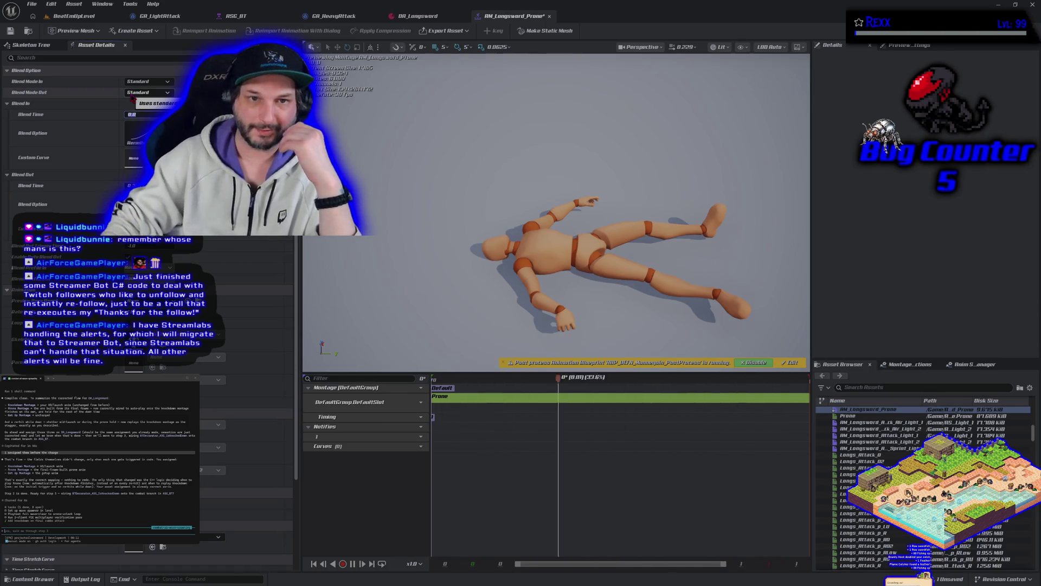
{"action": "left_click", "coordinate": [11, 31]}
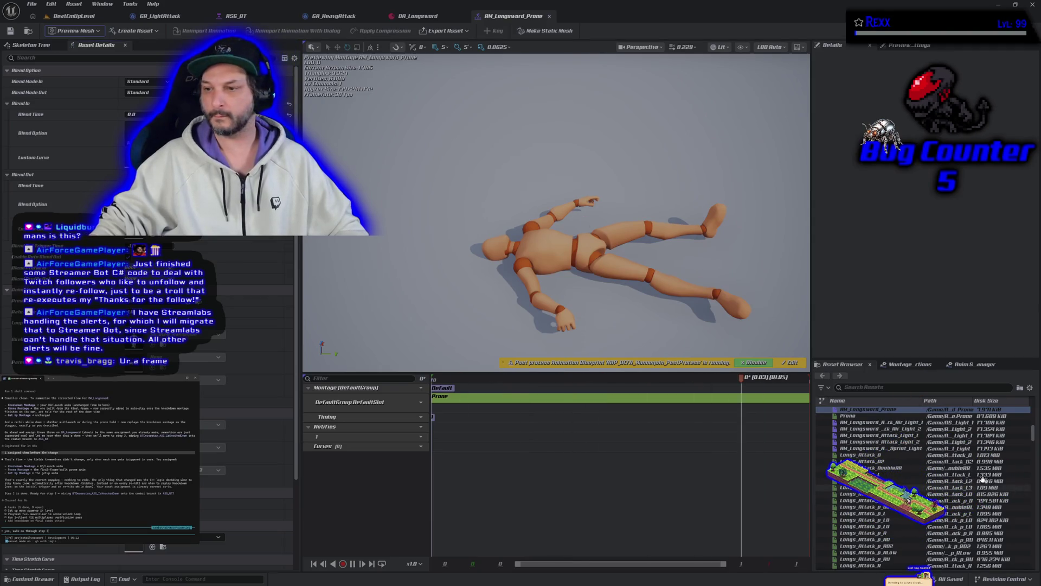
Step: Show the Longsword Knockdown montage folder in the Content Drawer
{"action": "left_click", "coordinate": [48, 579]}
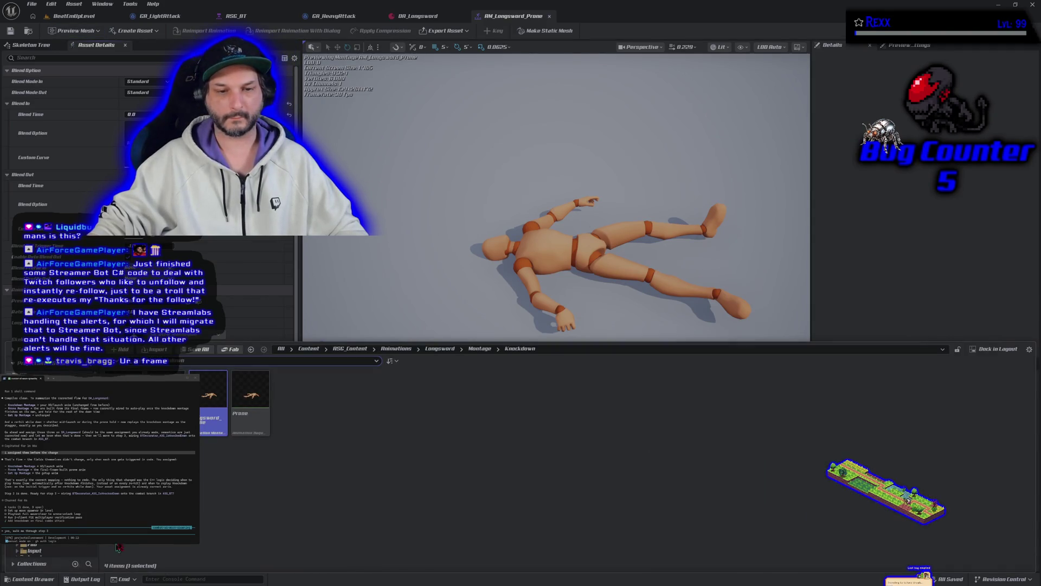
{"action": "double_click", "coordinate": [166, 396]}
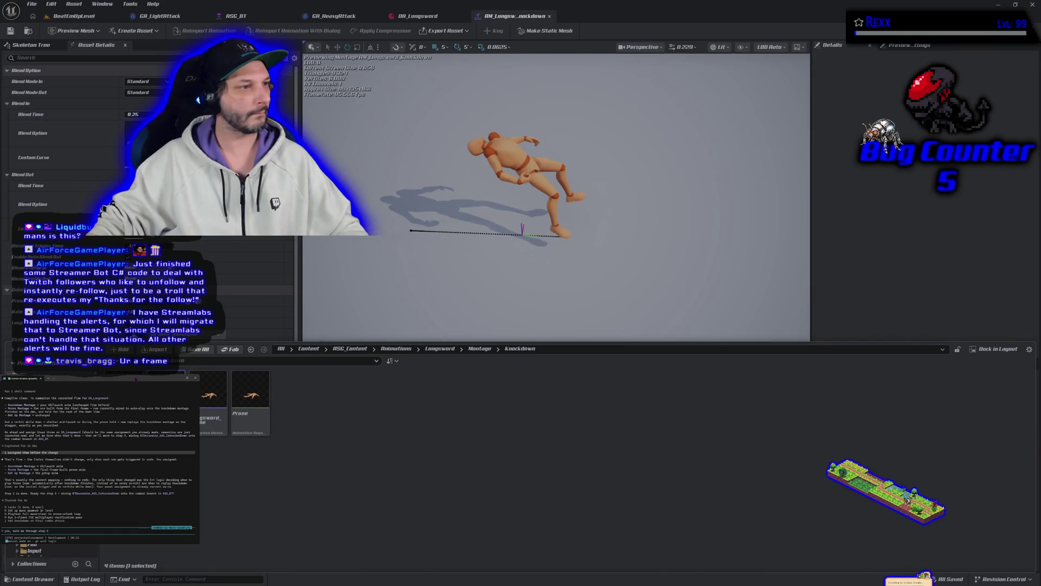
{"action": "left_click", "coordinate": [490, 436]}
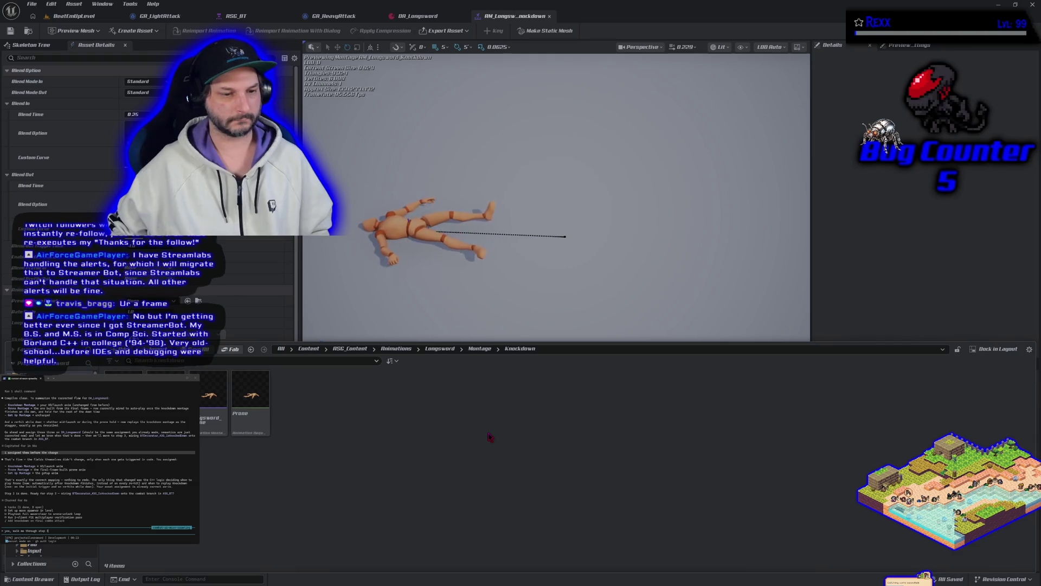
Step: Hide the Content Drawer over AM_Longsword_Knockdown and go to the ASG_BT behavior tree
{"action": "key", "text": "ctrl+space"}
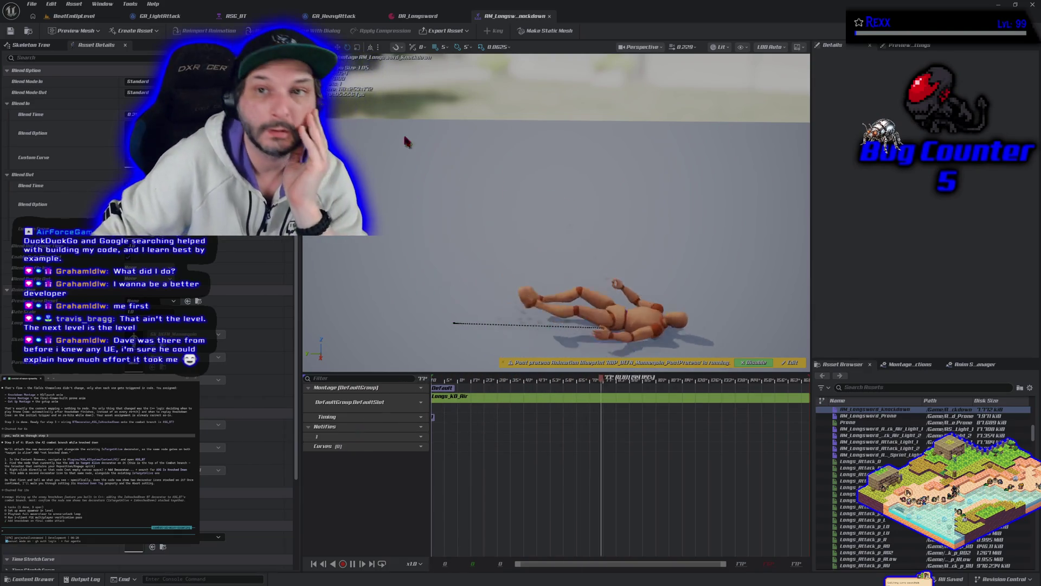
{"action": "left_click", "coordinate": [261, 14]}
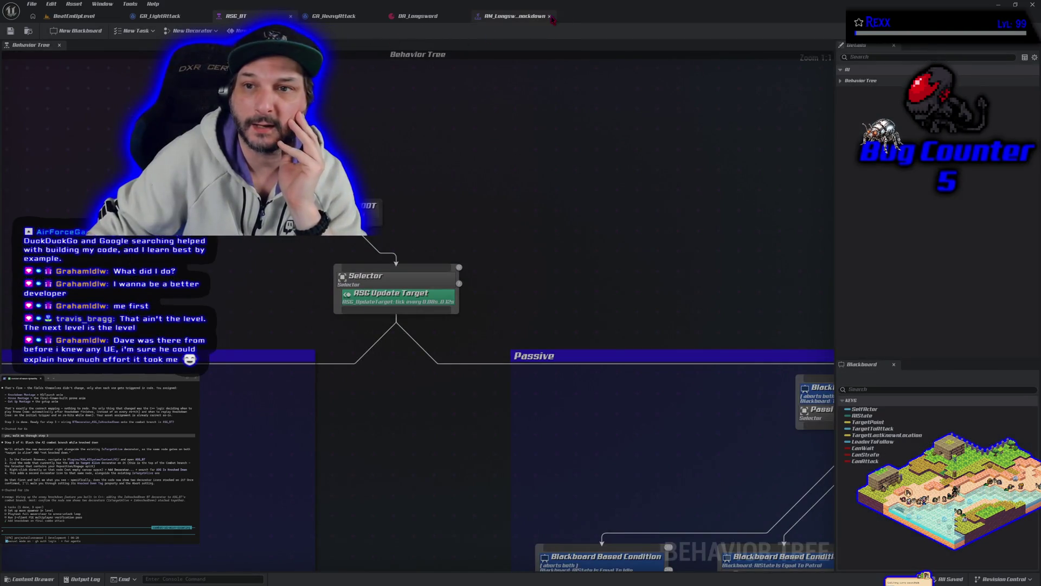
Step: Close the AM_Longsword_Knockdown montage and bring the behavior tree's Combat branch into view
{"action": "left_click", "coordinate": [550, 17]}
{"action": "scroll", "coordinate": [445, 192], "scroll_direction": "down", "scroll_amount": 5}
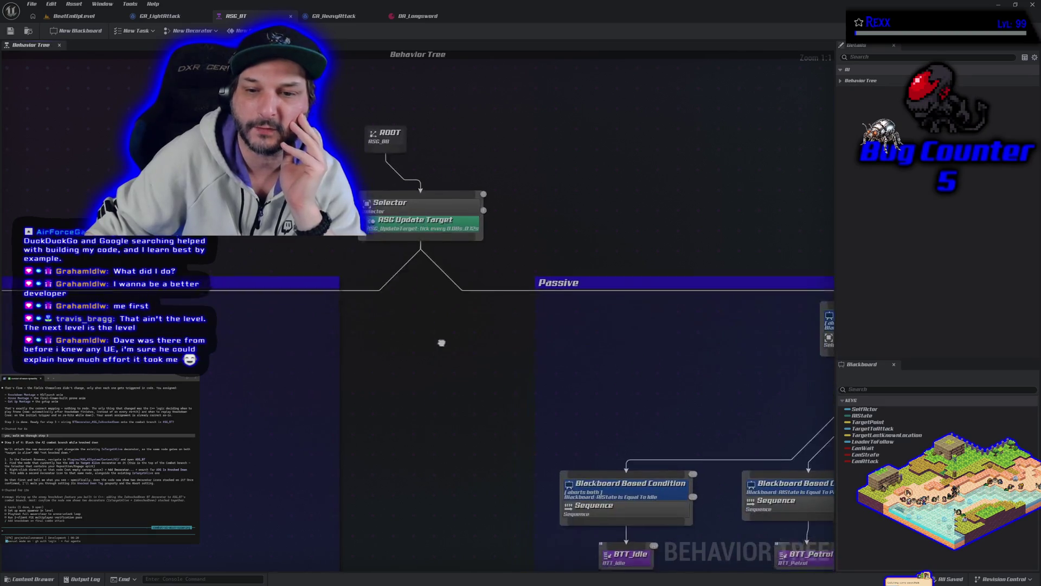
{"action": "scroll", "coordinate": [539, 288], "scroll_direction": "up", "scroll_amount": 2}
{"action": "left_click_drag", "start_coordinate": [539, 288], "coordinate": [671, 245]}
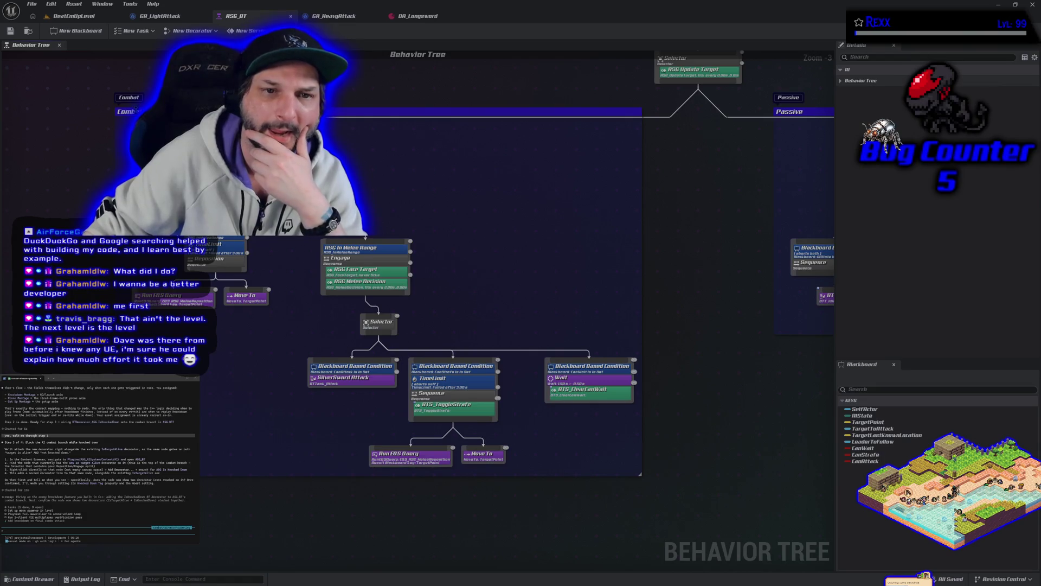
Step: Rename the Combat comment to 'Melee Combat' and save ASG_BT
{"action": "left_click", "coordinate": [130, 111]}
{"action": "double_click", "coordinate": [132, 112]}
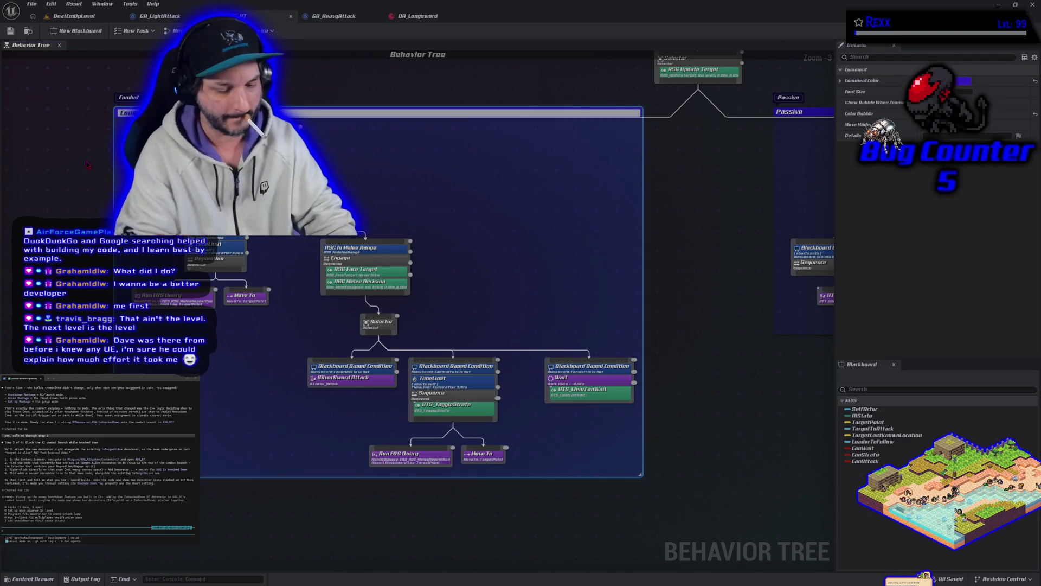
{"action": "type", "text": "Mele"}
{"action": "key", "text": "Return"}
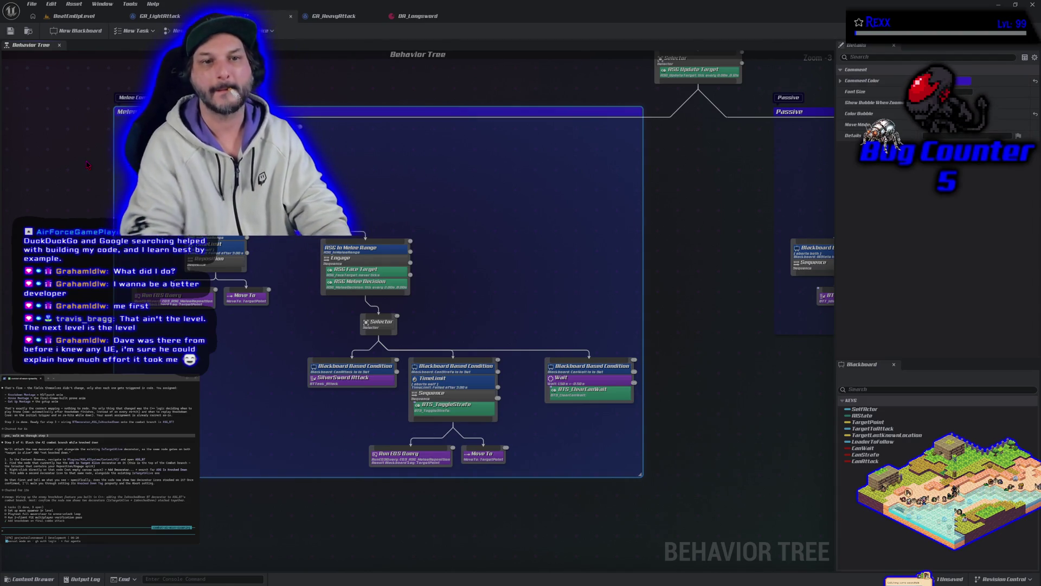
{"action": "key", "text": "ctrl+s"}
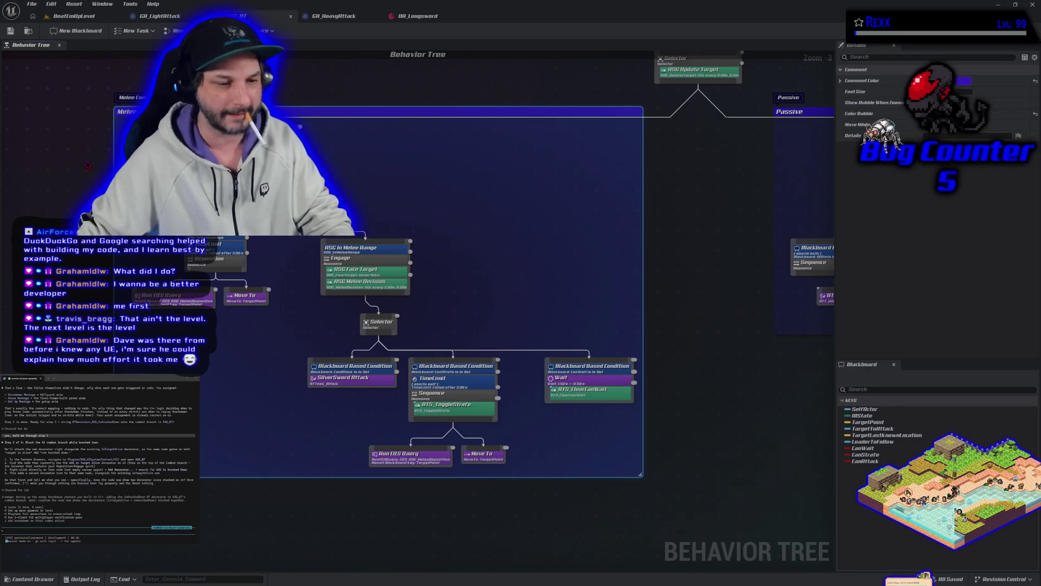
{"action": "left_click_drag", "start_coordinate": [239, 402], "coordinate": [172, 363]}
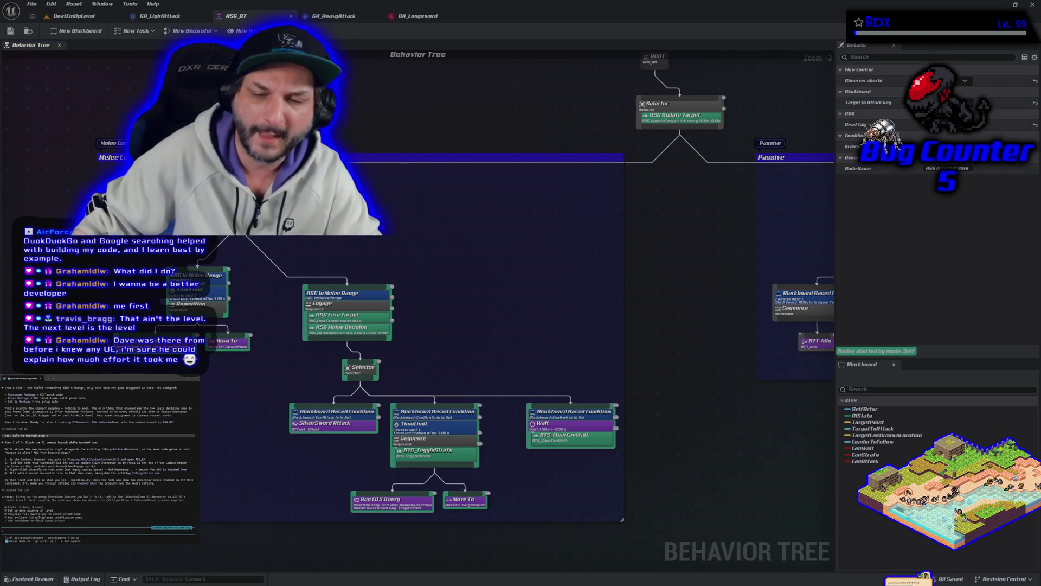
{"action": "left_click", "coordinate": [351, 239]}
{"action": "scroll", "coordinate": [351, 238], "scroll_direction": "up", "scroll_amount": 1}
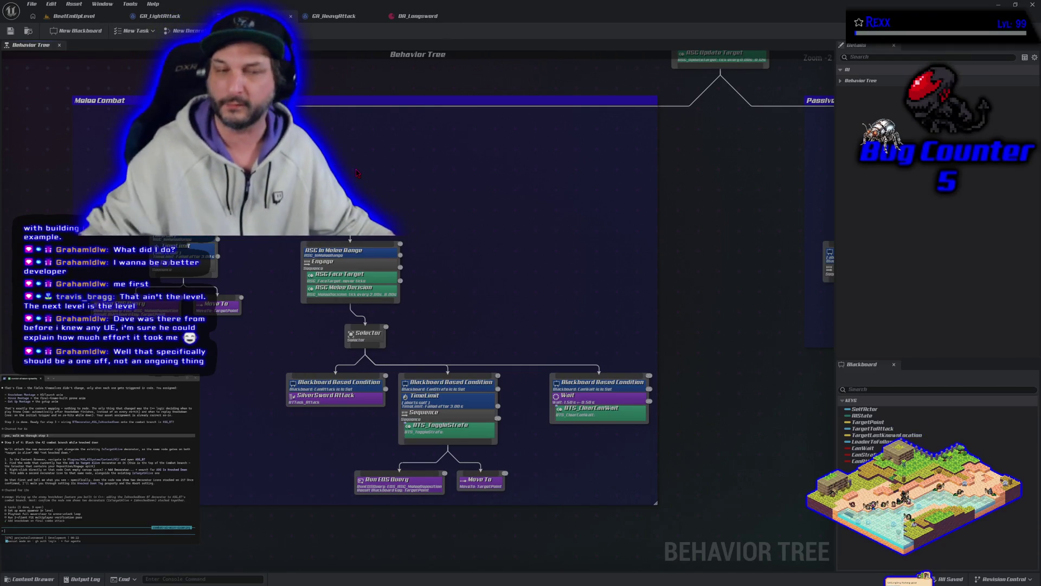
Step: Switch to BeatEmUpLevel and fly the camera back along the winding path and boxed platform
{"action": "left_click", "coordinate": [100, 17]}
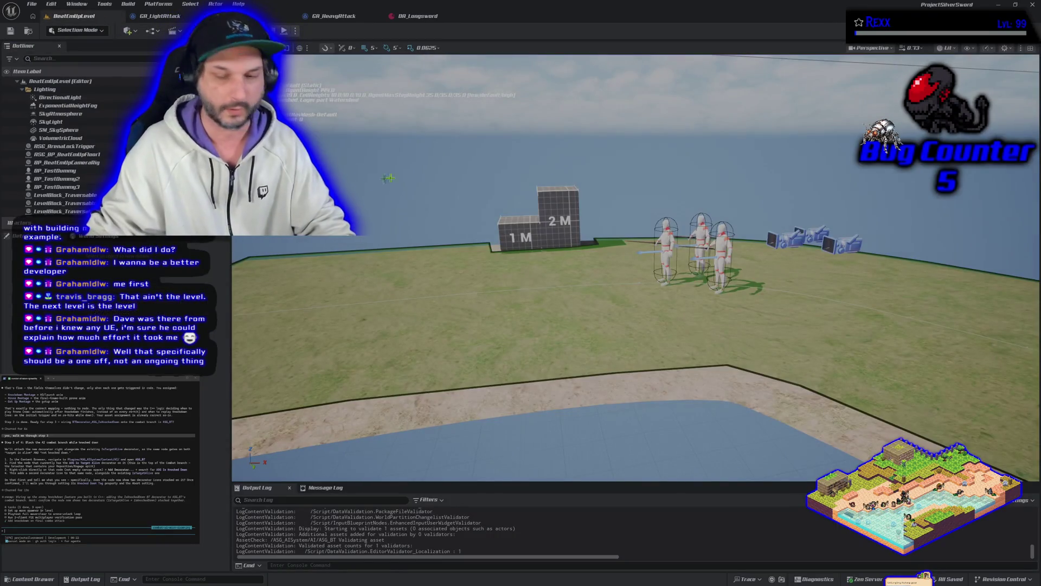
{"action": "key", "text": "s"}
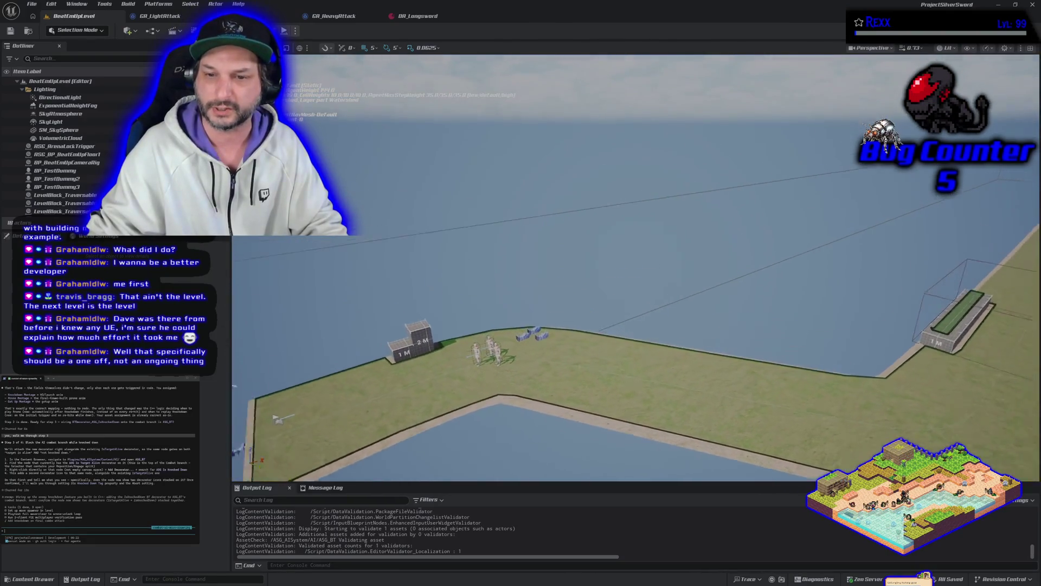
{"action": "key", "text": "w"}
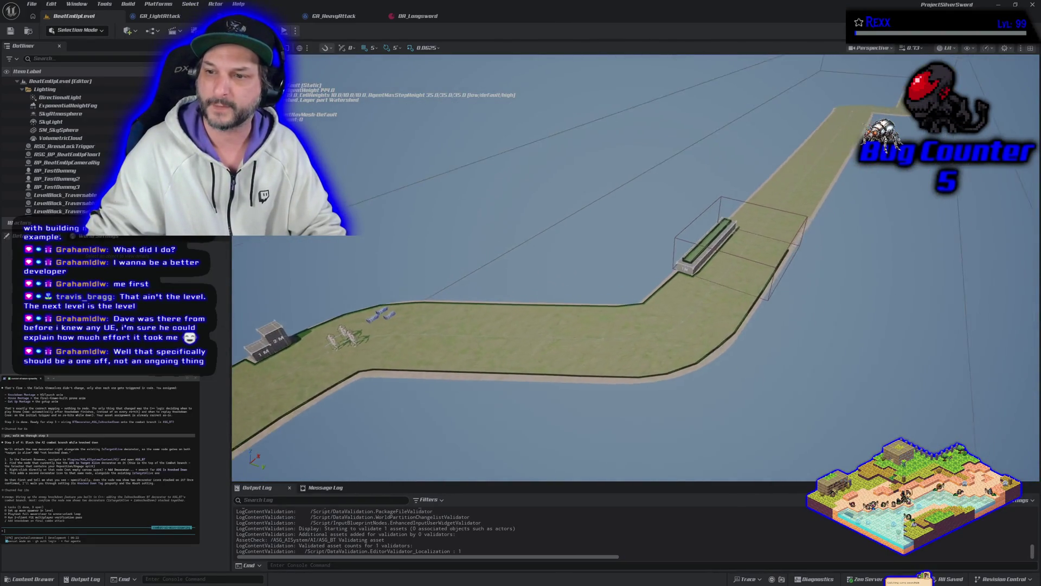
{"action": "key", "text": "s"}
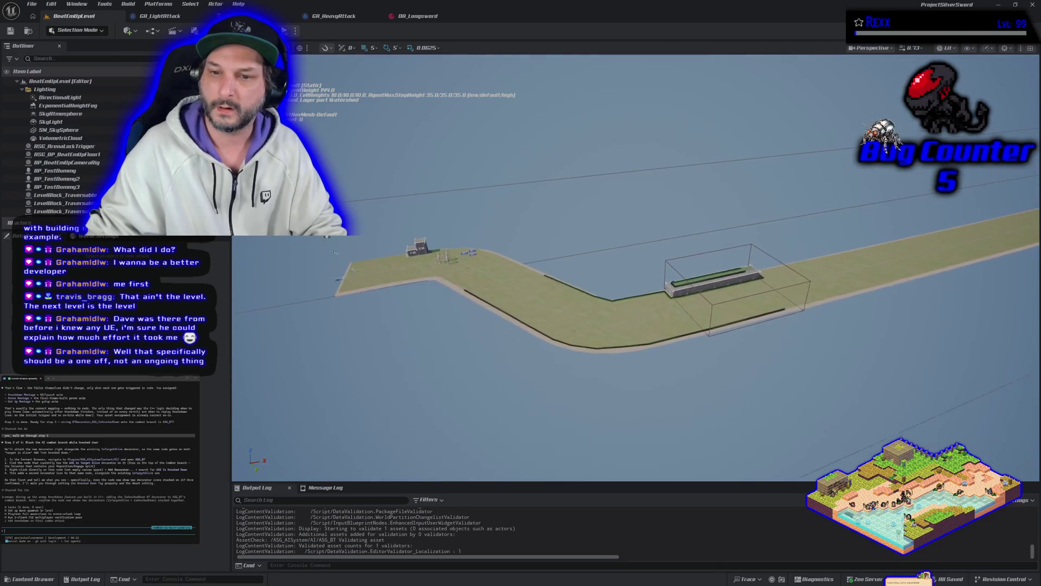
{"action": "key", "text": "s"}
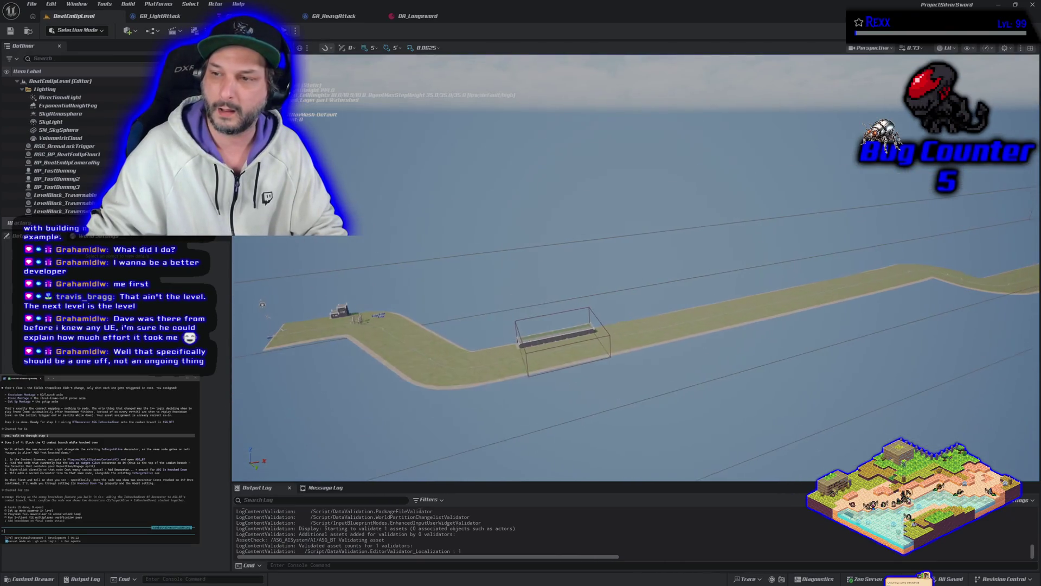
{"action": "key", "text": "s"}
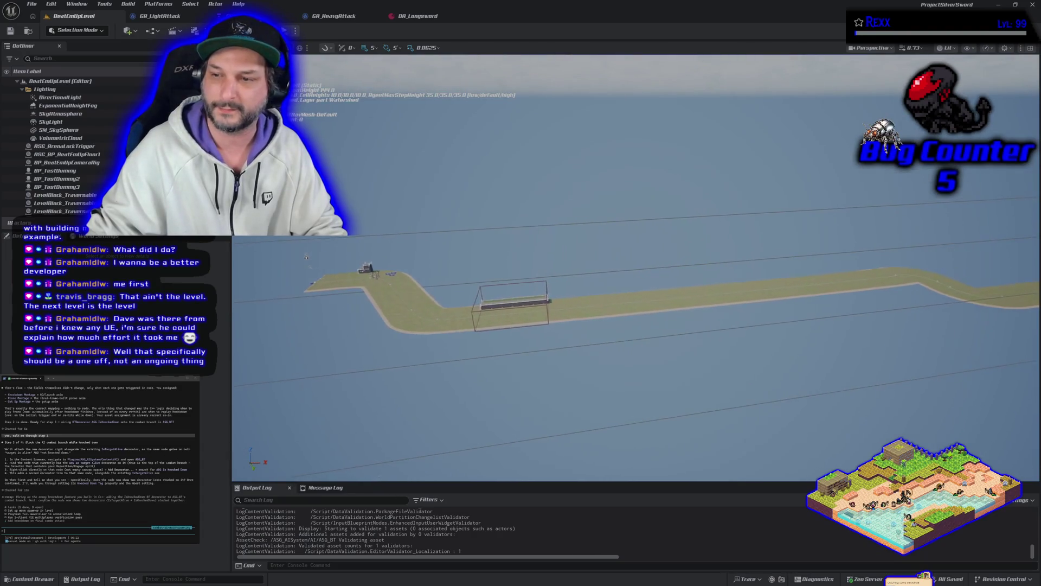
{"action": "key", "text": "s"}
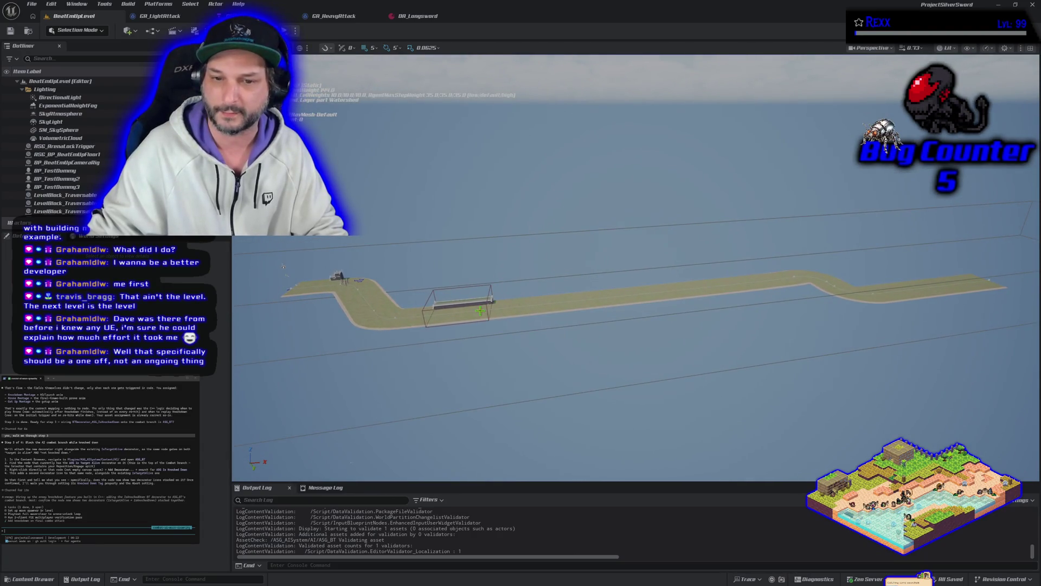